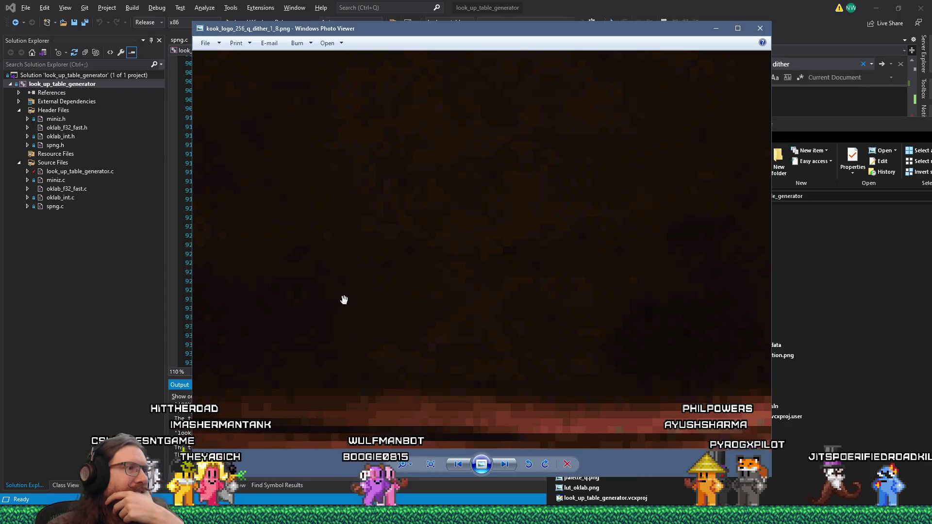
- Open kook_logo_256_q_nodither.png from the project folder in a second Photo Viewer window
scroll(344, 298, "down", 3)
scroll(350, 296, "up", 2)
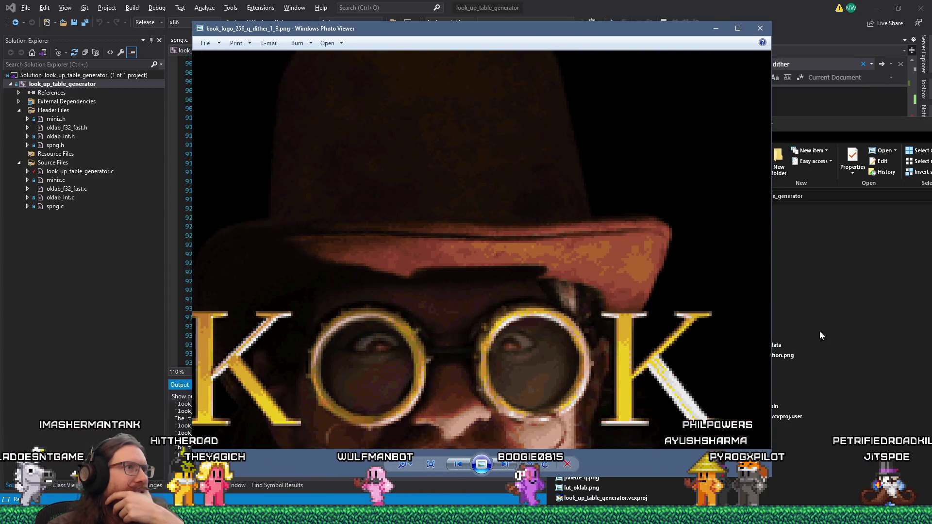
left_click(843, 305)
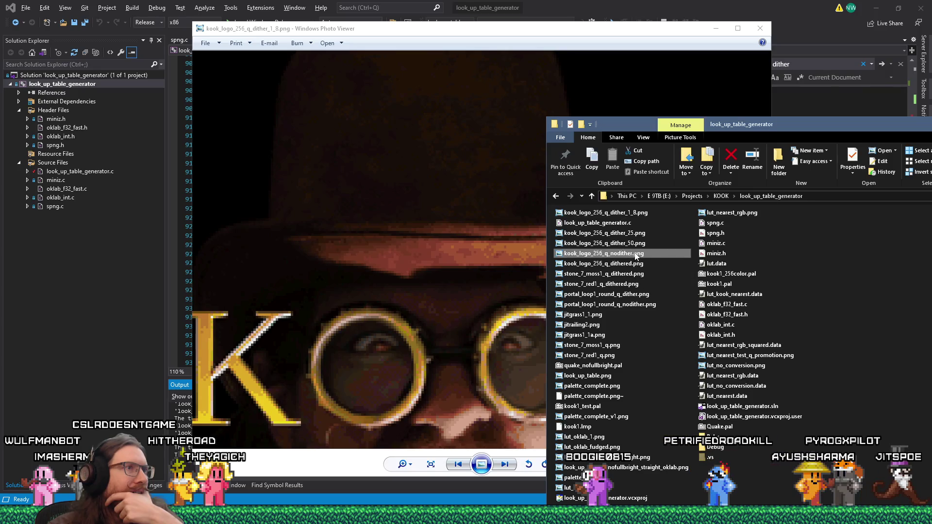
double_click(635, 253)
- Zoom the no-dither logo to the goggles, then bring the dithered logo window back in front
scroll(553, 378, "up", 5)
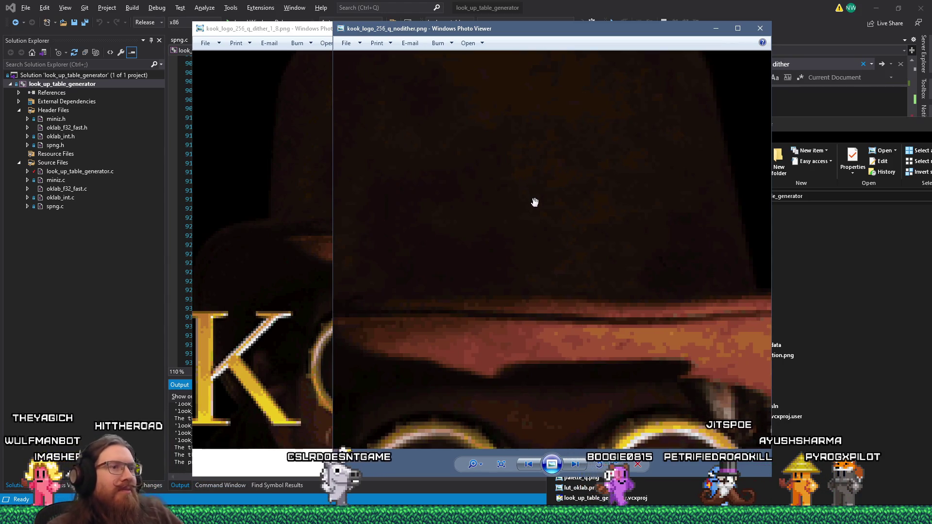
left_click_drag(489, 239, 498, 118)
scroll(536, 218, "down", 2)
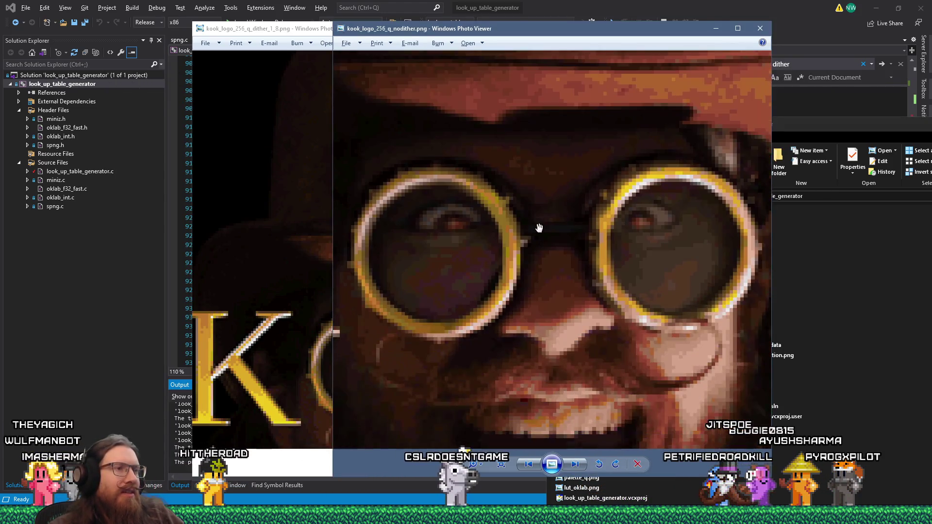
scroll(573, 298, "up", 3)
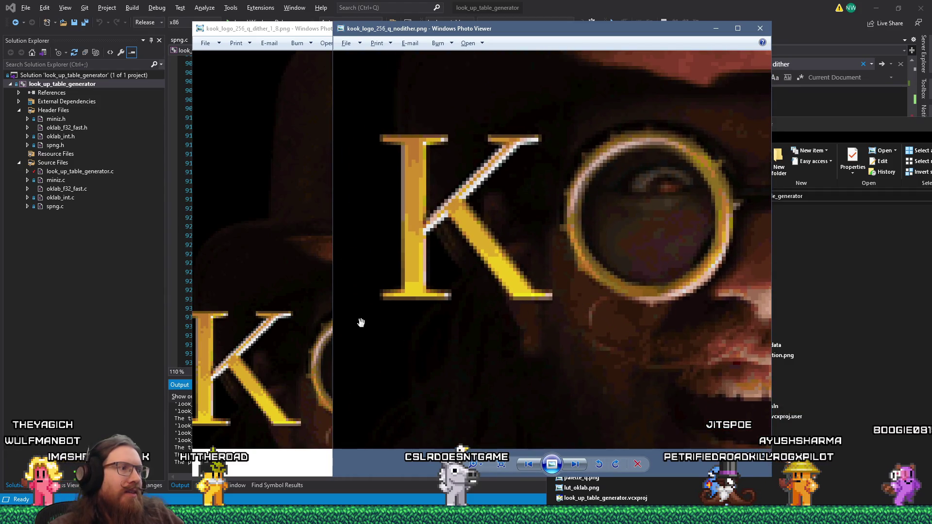
left_click(307, 311)
scroll(316, 315, "down", 2)
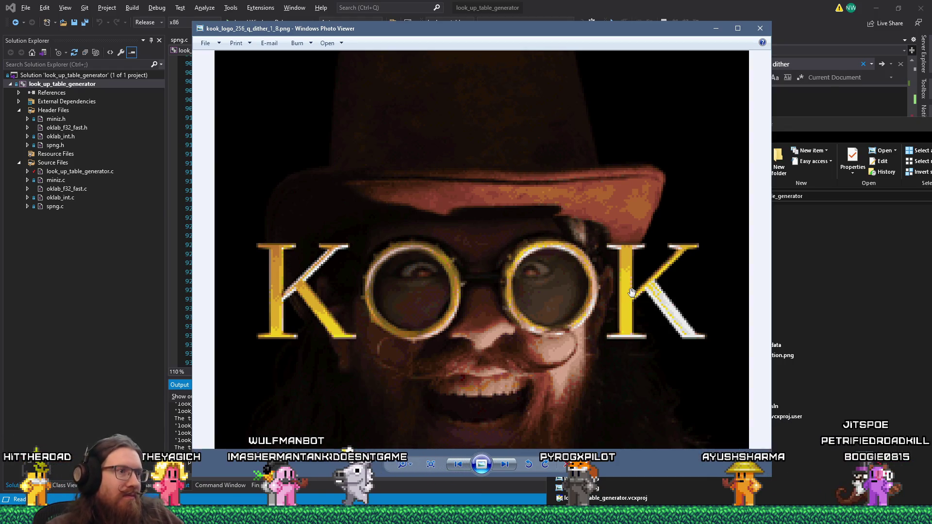
- Inspect the dithered KOOK logo enlarged, panning across the mouth, beard and hat
left_click_drag(631, 291, 618, 180)
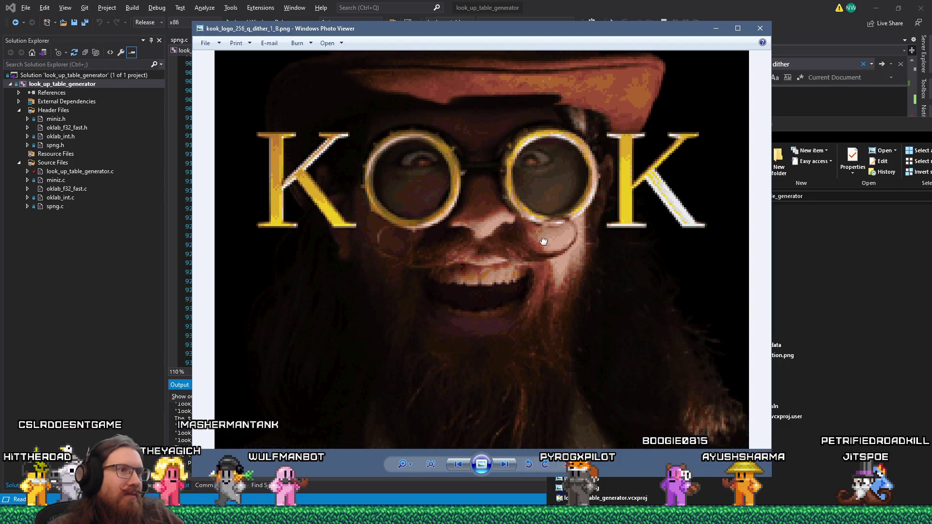
left_click_drag(544, 241, 549, 383)
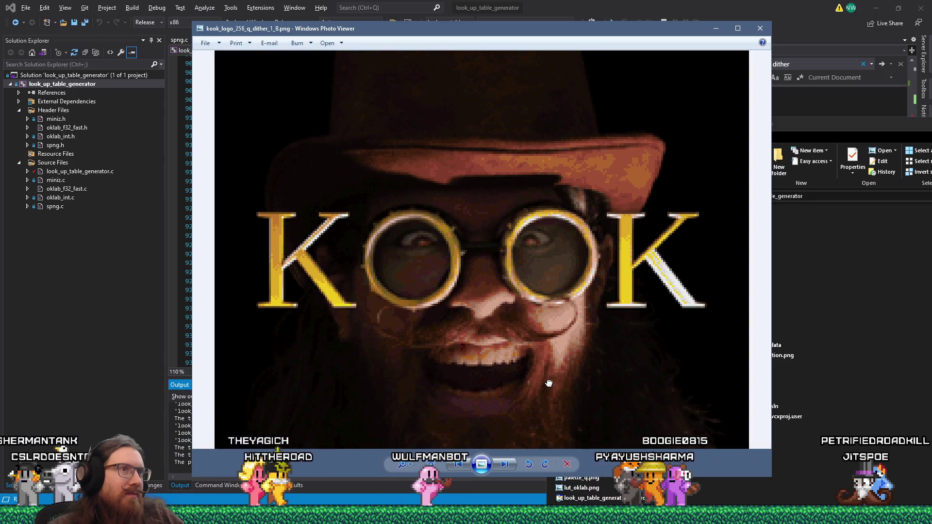
scroll(545, 379, "down", 3)
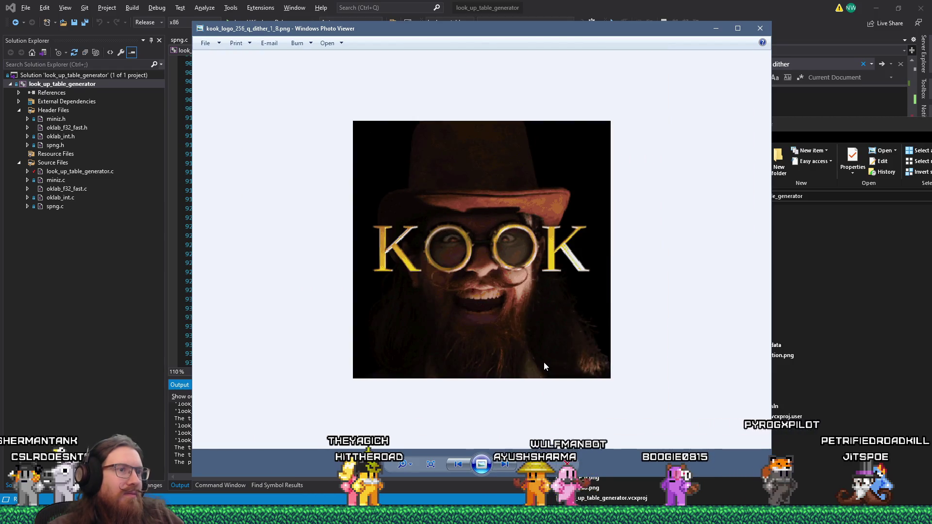
scroll(438, 263, "up", 2)
scroll(438, 263, "up", 1)
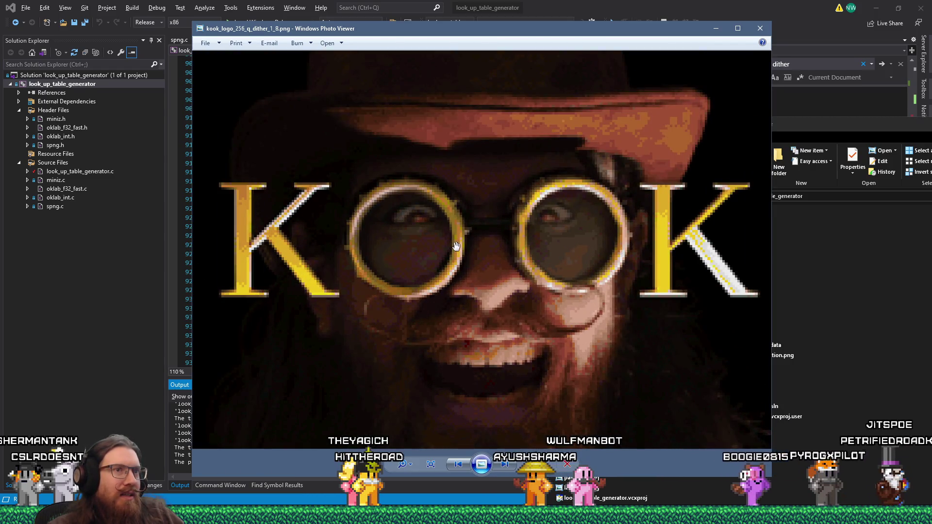
scroll(459, 250, "down", 3)
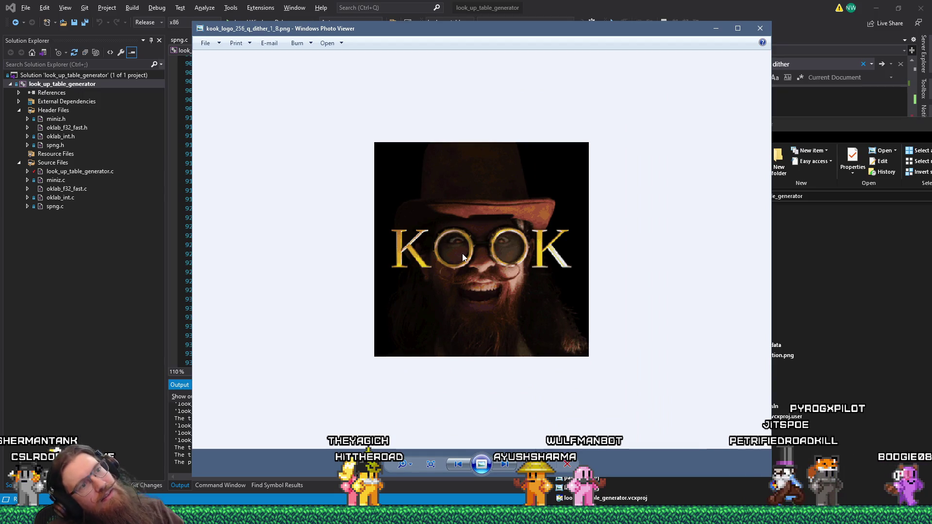
scroll(462, 253, "up", 3)
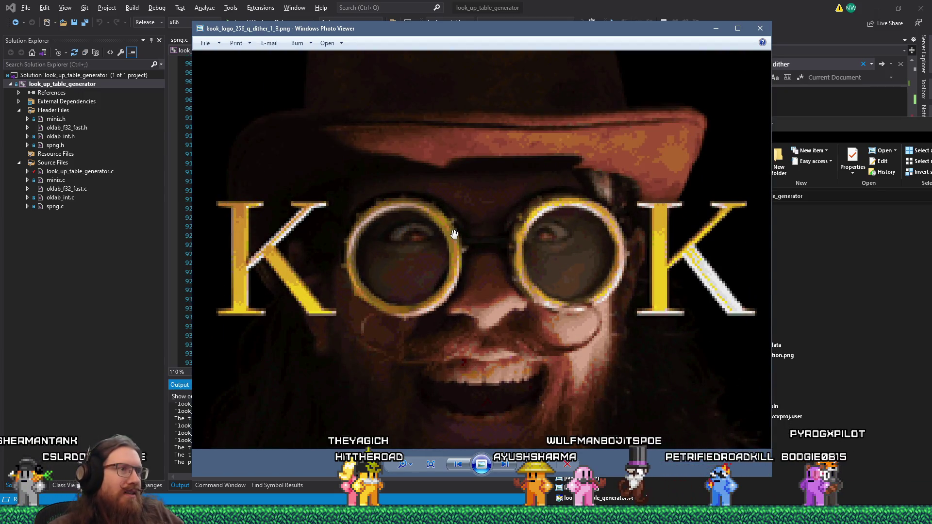
mouse_move(454, 235)
left_mouse_down()
mouse_move(501, 187)
mouse_move(501, 162)
left_mouse_up()
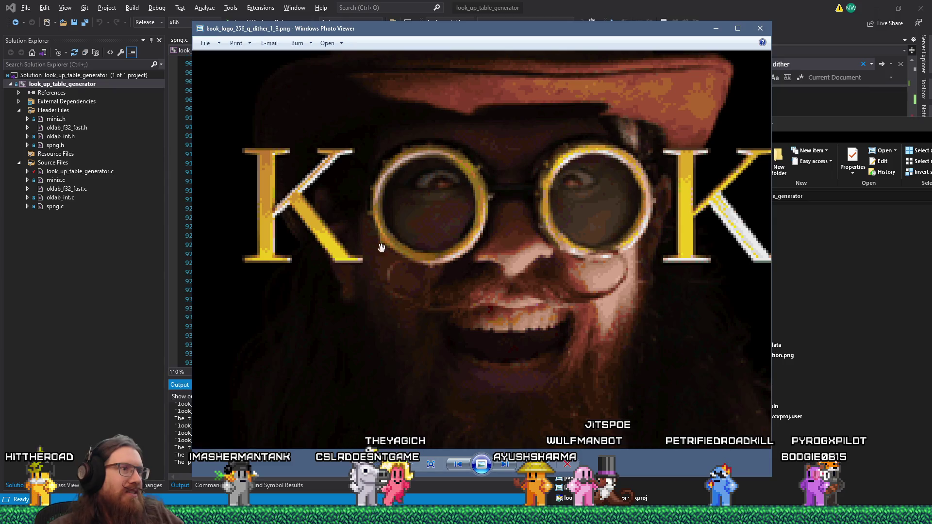
scroll(375, 246, "down", 4)
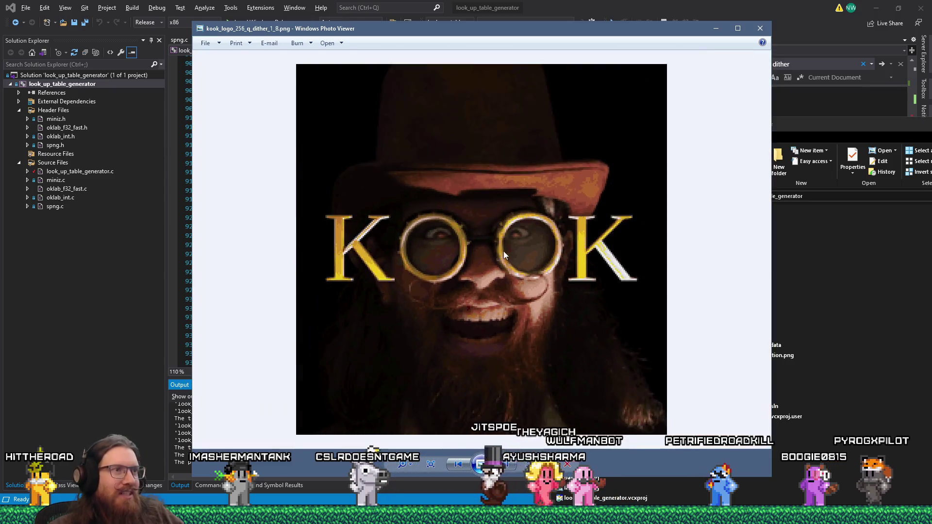
scroll(503, 252, "down", 2)
- Close the kook_logo_256_q_dither_1_8.png viewer window
left_click(819, 284)
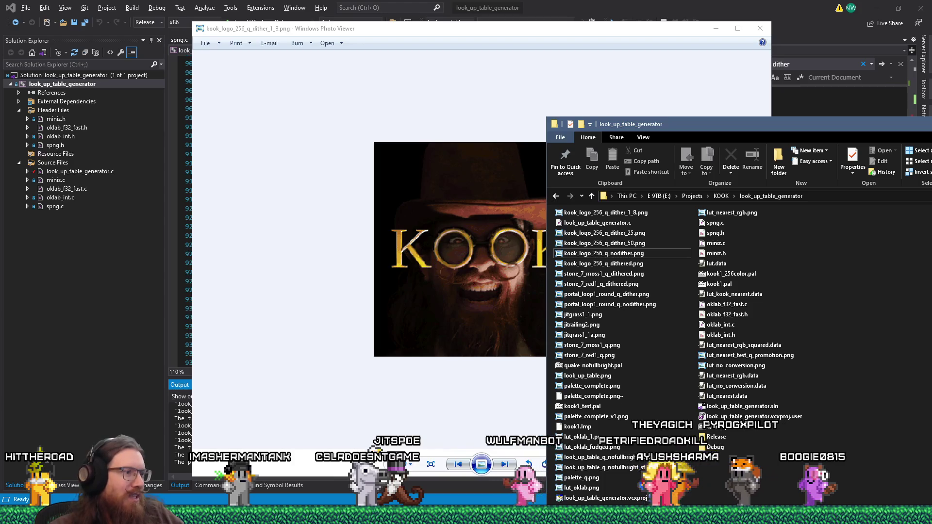
mouse_move(299, 515)
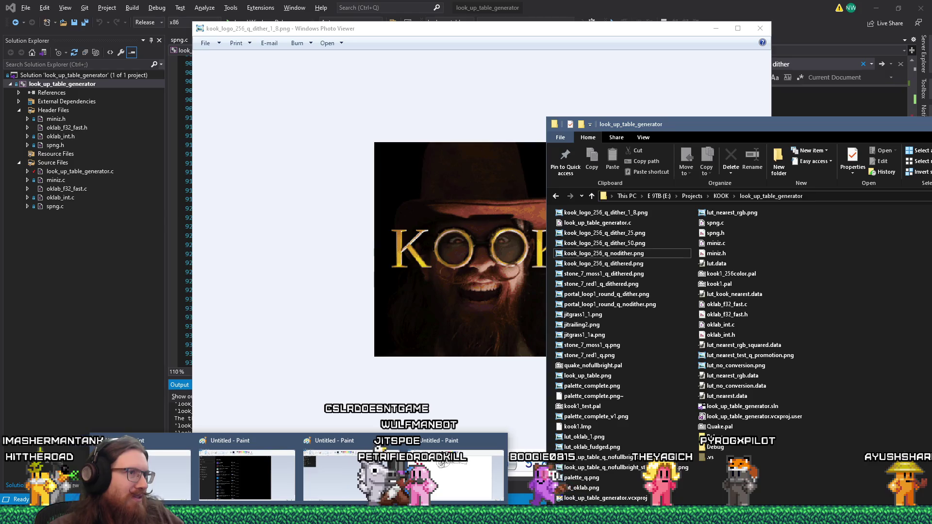
left_click(321, 302)
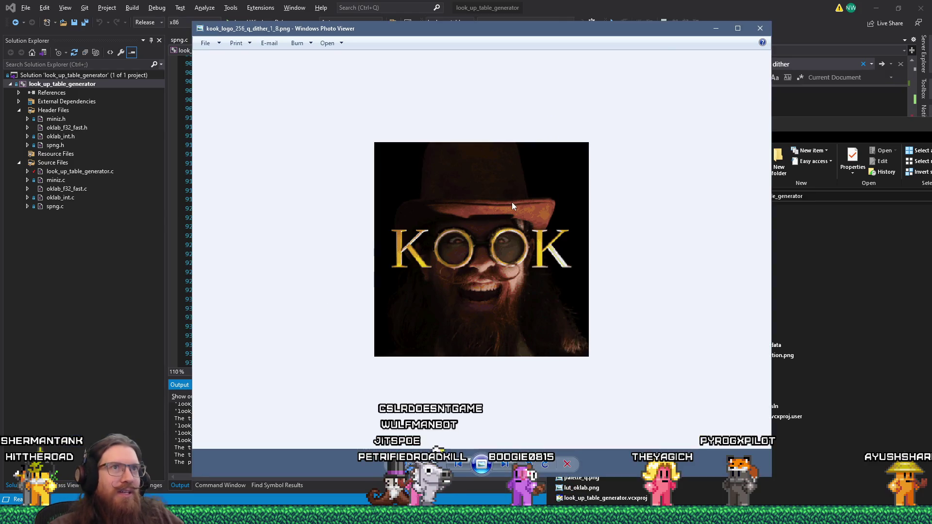
left_click(760, 30)
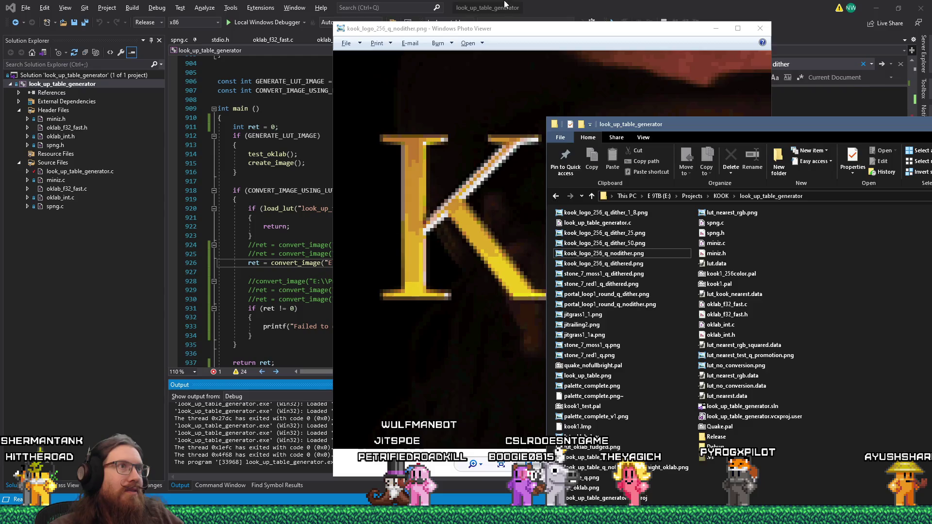
- Comment out the logo conversion on line 926 with //
left_click(475, 4)
left_click(245, 262)
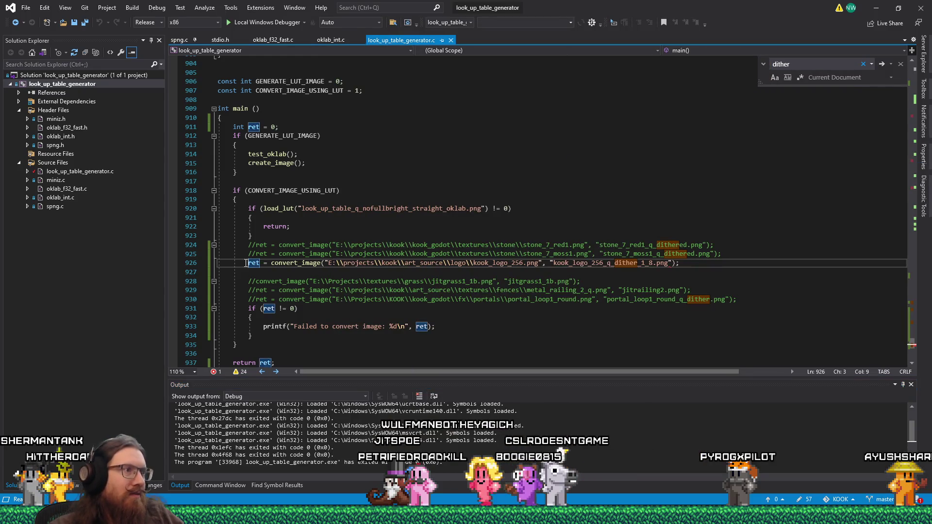
type("//")
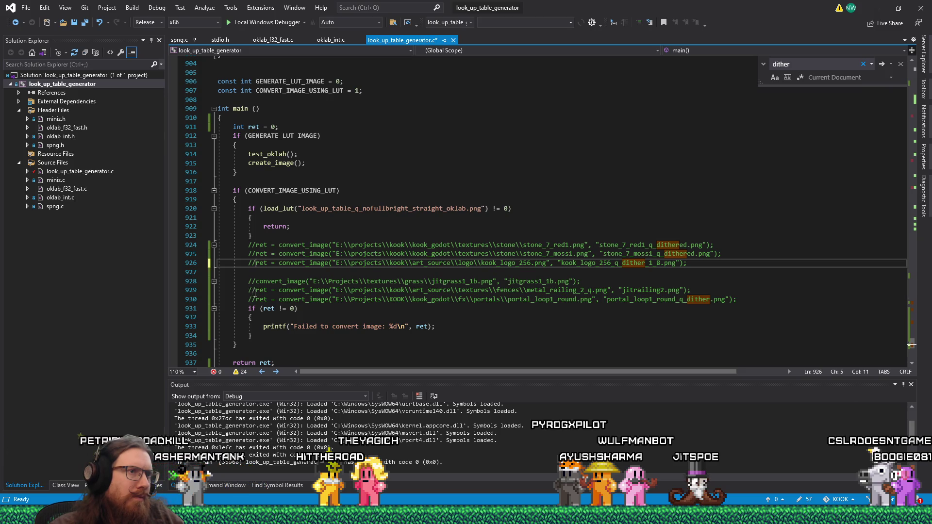
- Uncomment line 930 and change its output to portal_loop1_round_q_dither_1_8.png
left_click(248, 299)
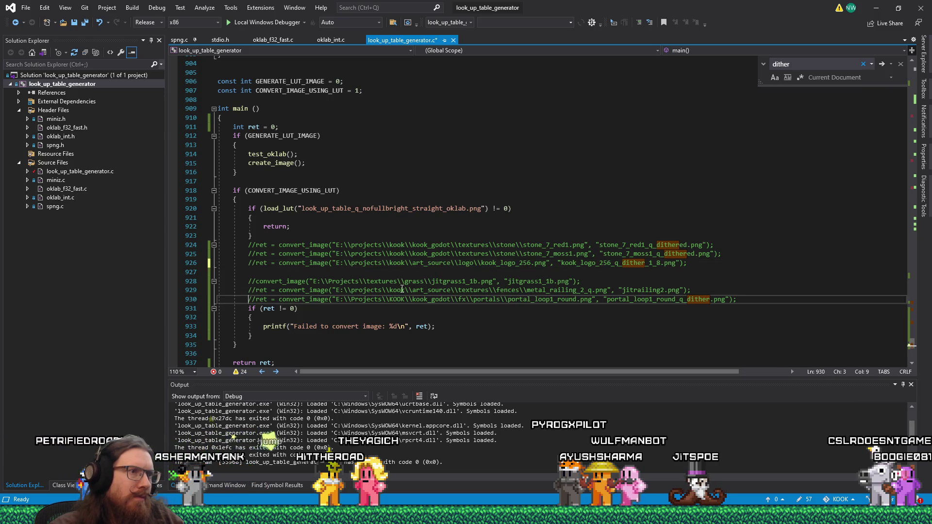
key("Delete")
key("Delete")
key("End")
key("Left")
key("Left")
key("Left")
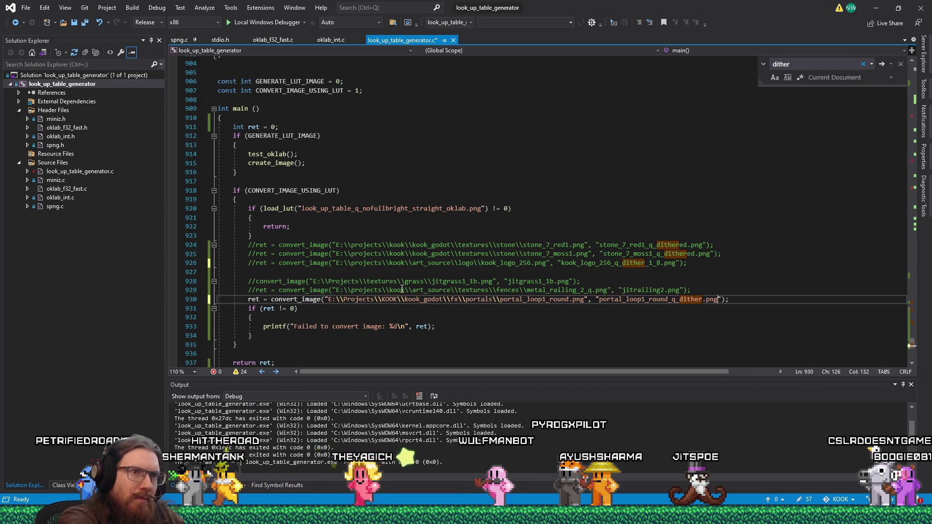
key("Left")
type("_2")
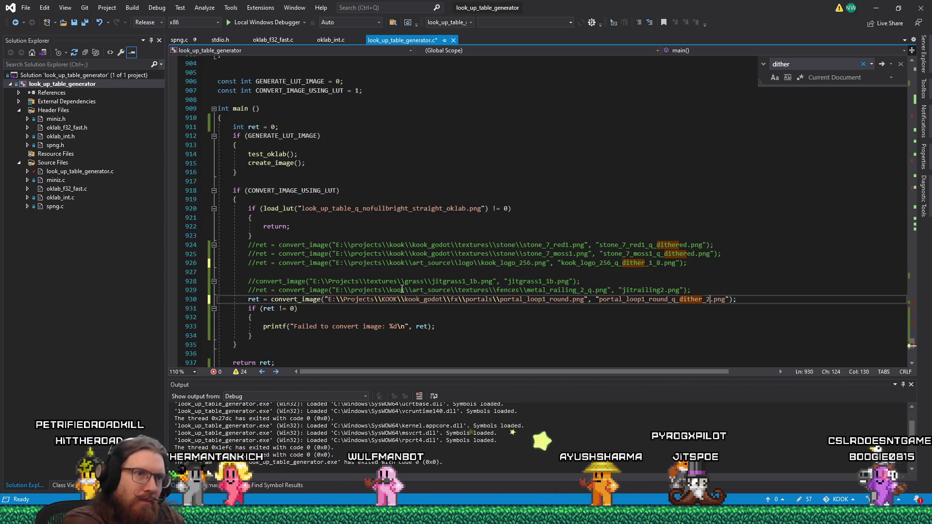
key("BackSpace")
type("1_8")
- Save and run the converter, then open the generated dithered portal image
key("ctrl+s")
key("ctrl+F5")
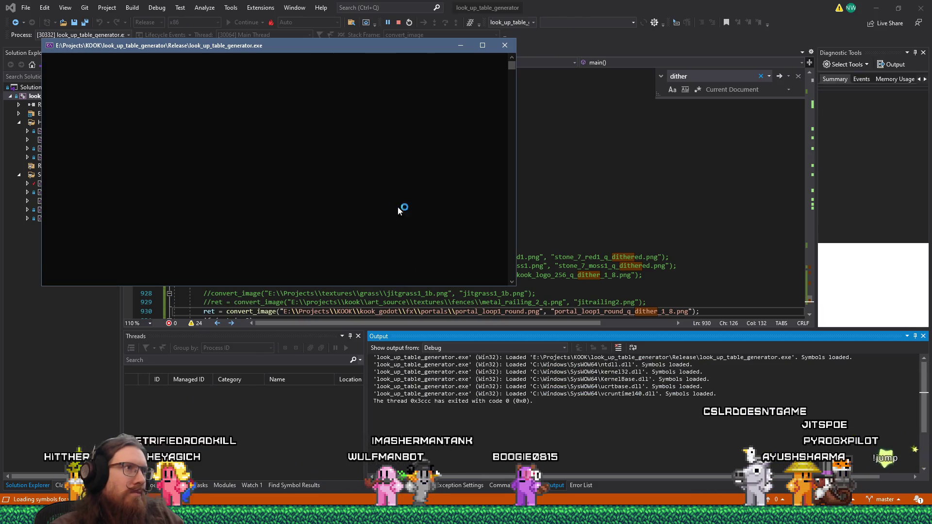
key("Return")
key("alt+Tab")
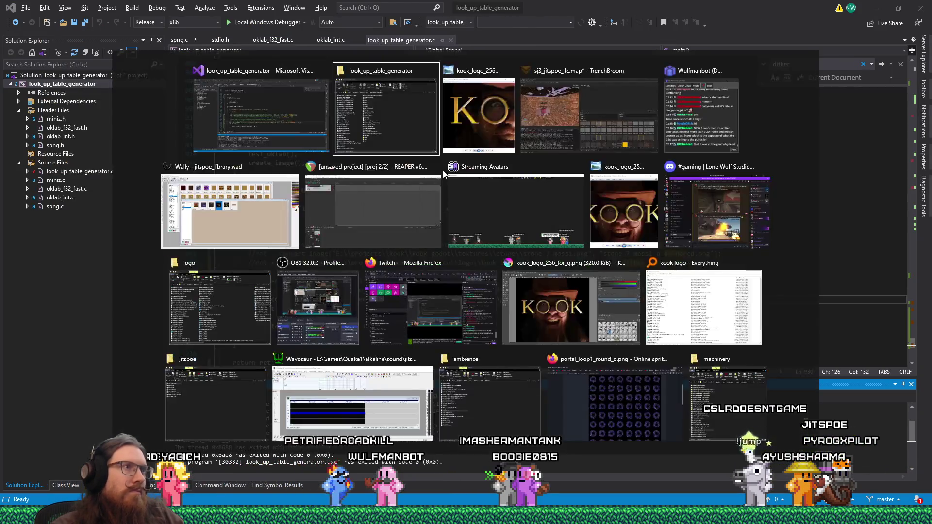
double_click(631, 215)
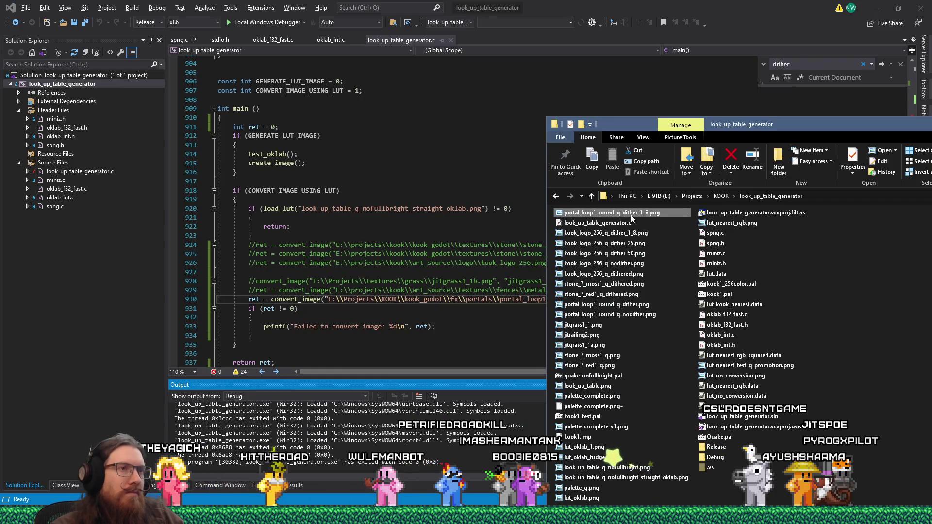
- Zoom in on two portals of the 1/8-dithered sheet, then open portal_loop1_round_q_nodither.png
scroll(403, 190, "up", 2)
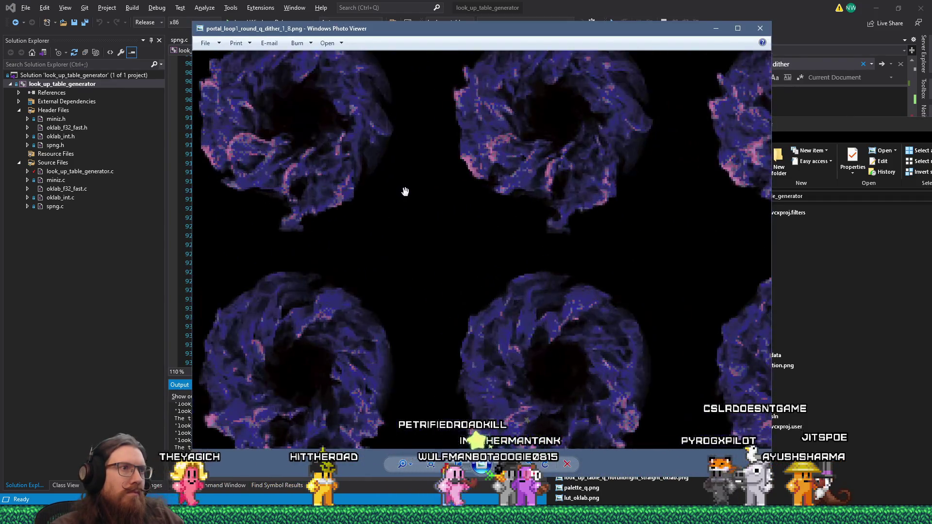
scroll(425, 250, "up", 3)
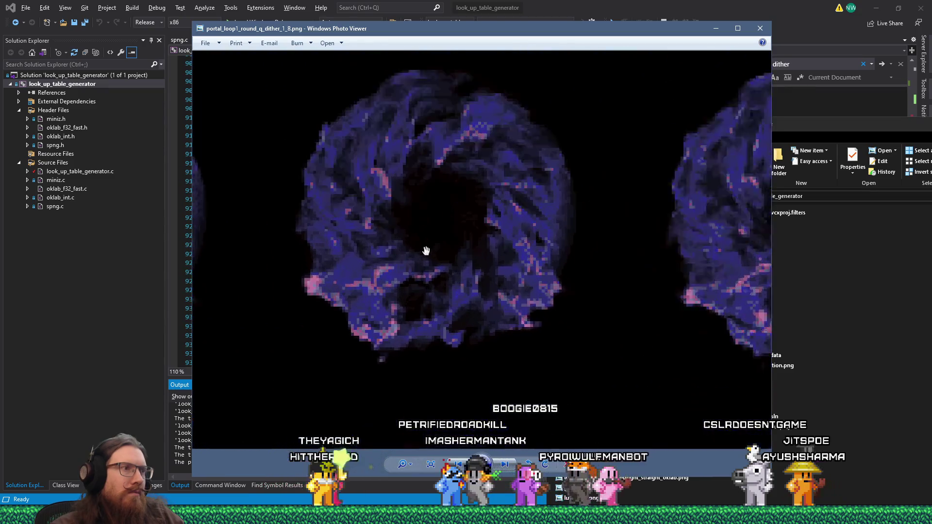
left_click_drag(338, 251, 442, 233)
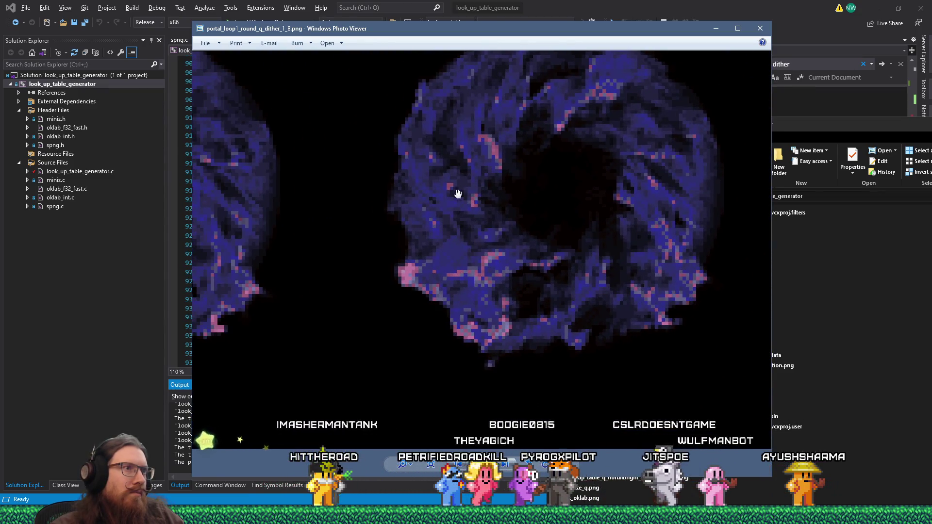
scroll(457, 195, "up", 1)
scroll(461, 194, "down", 5)
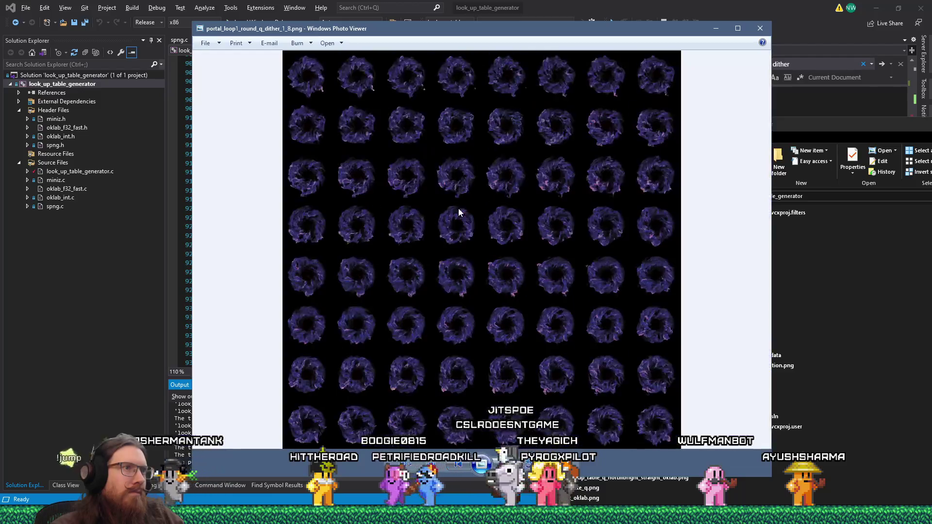
scroll(323, 113, "up", 2)
scroll(505, 316, "up", 3)
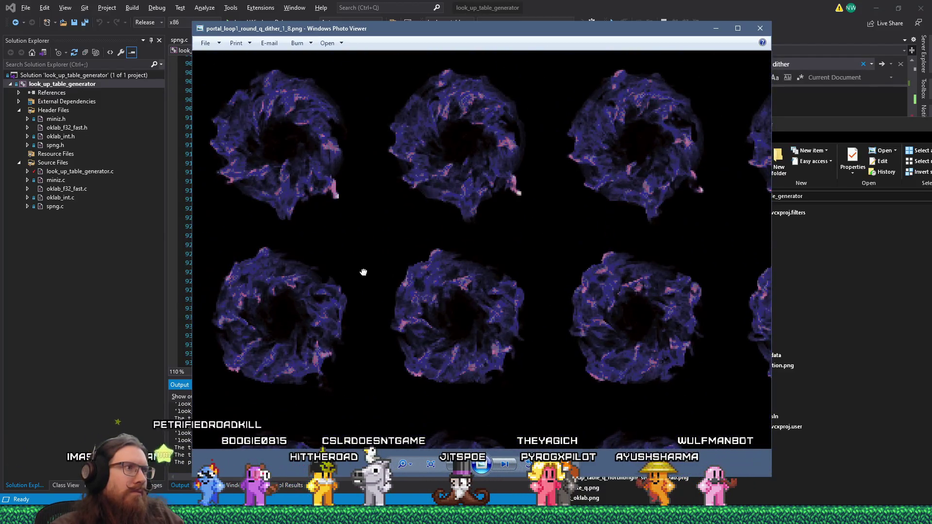
scroll(363, 272, "up", 2)
left_click_drag(291, 133, 385, 249)
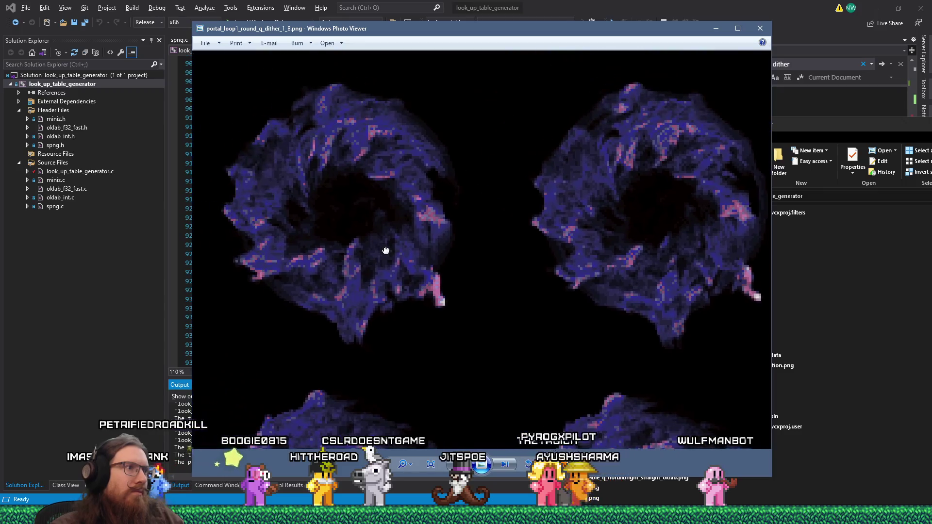
left_click(824, 268)
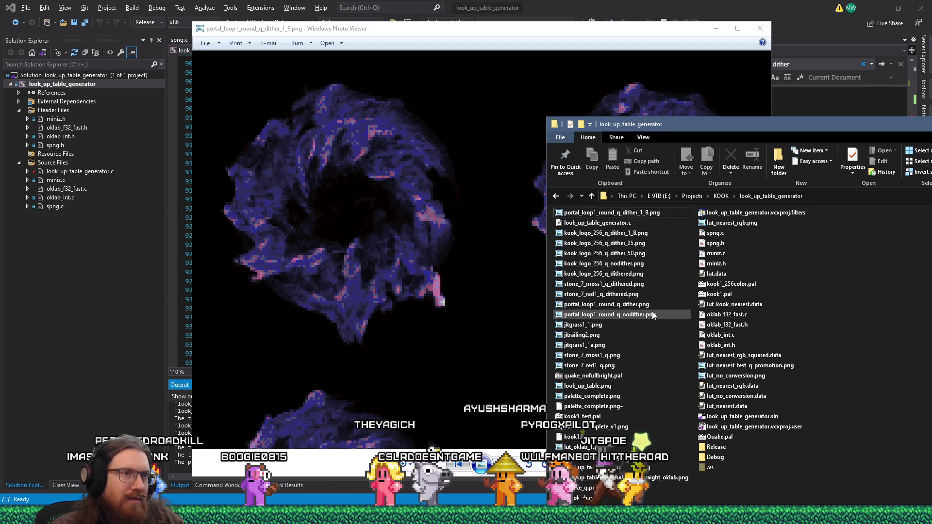
double_click(638, 315)
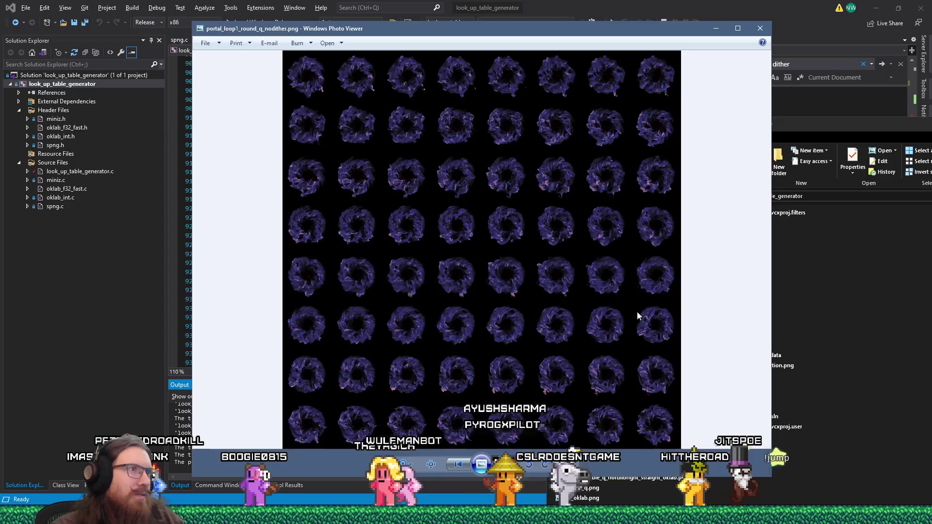
- Zoom in and flip between the non-dithered and 1/8-dithered portal sheets
scroll(381, 210, "up", 5)
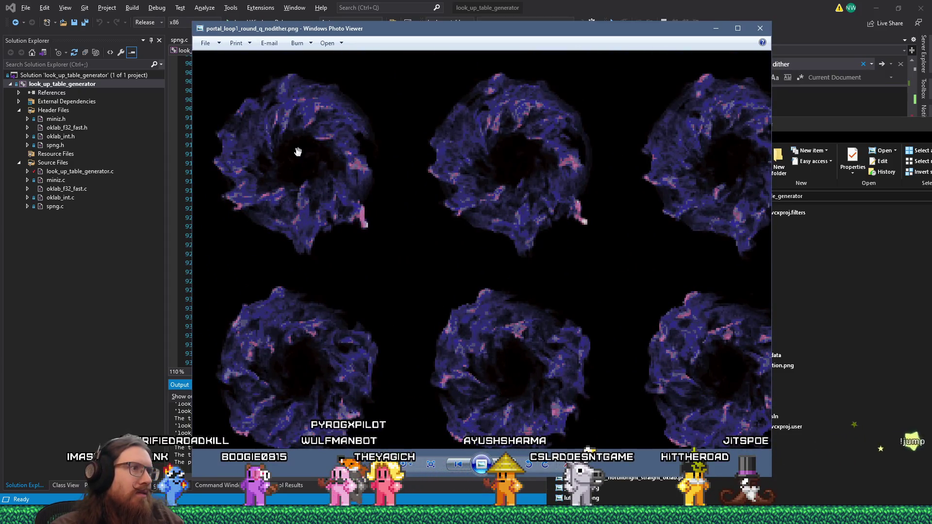
scroll(300, 154, "up", 3)
key("Right")
key("alt+Tab")
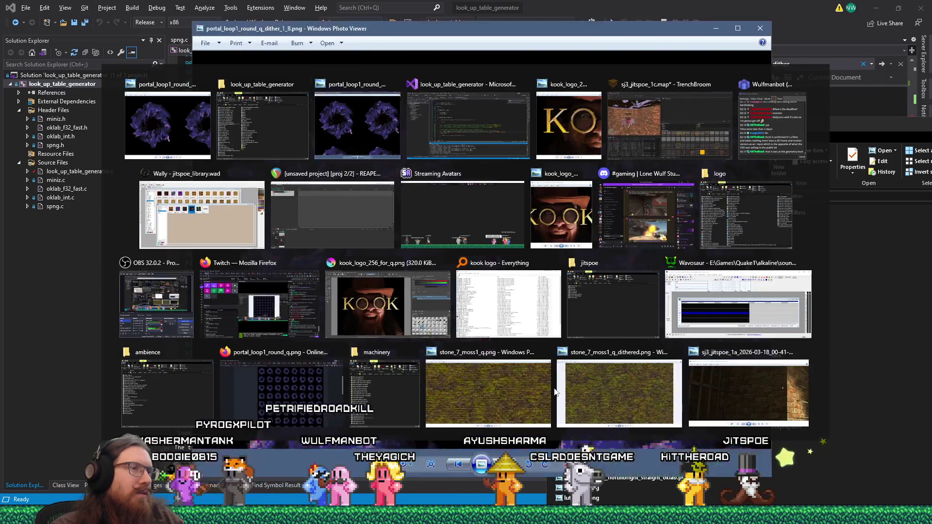
key("Left")
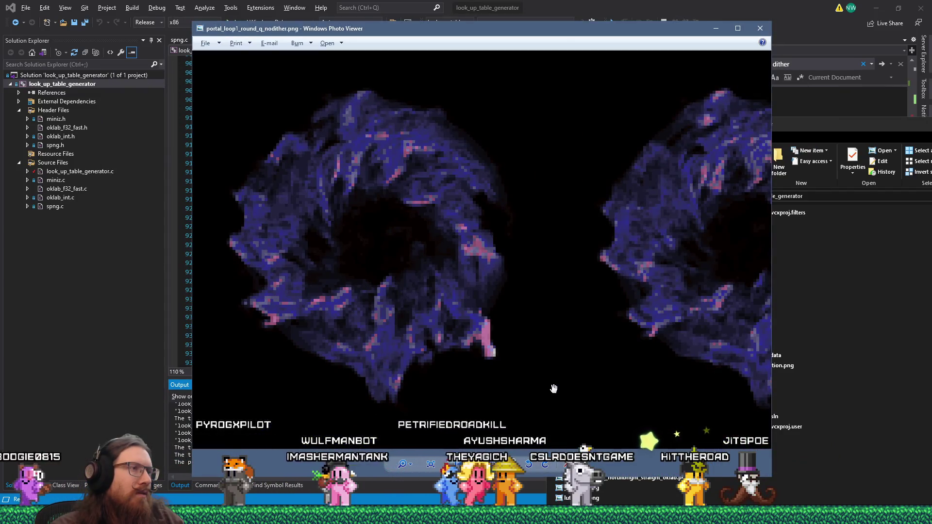
key("Right")
scroll(553, 386, "down", 1)
scroll(535, 350, "down", 1)
key("Left")
scroll(532, 348, "down", 2)
key("alt+Tab")
key("Right")
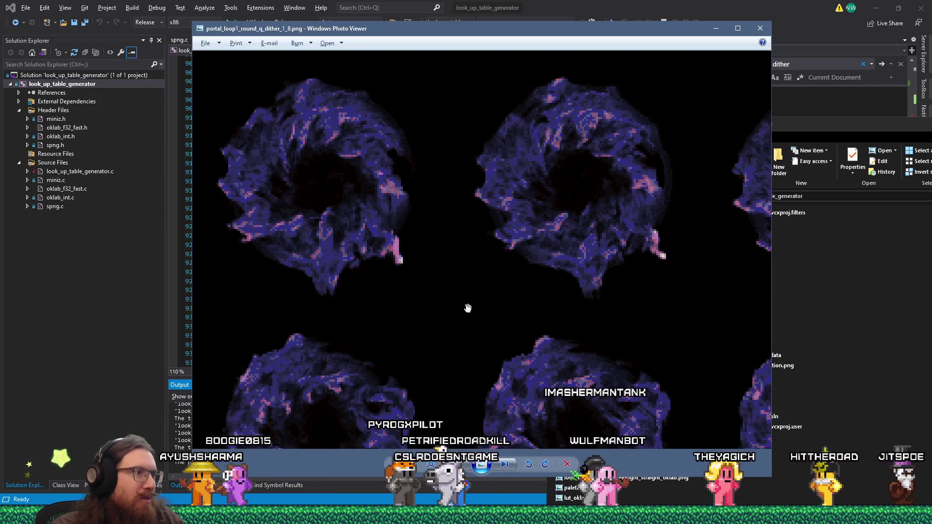
- Keep alternating the two portal sheets, finishing on the 1/8-dithered version
key("alt+Tab")
key("Left")
key("Right")
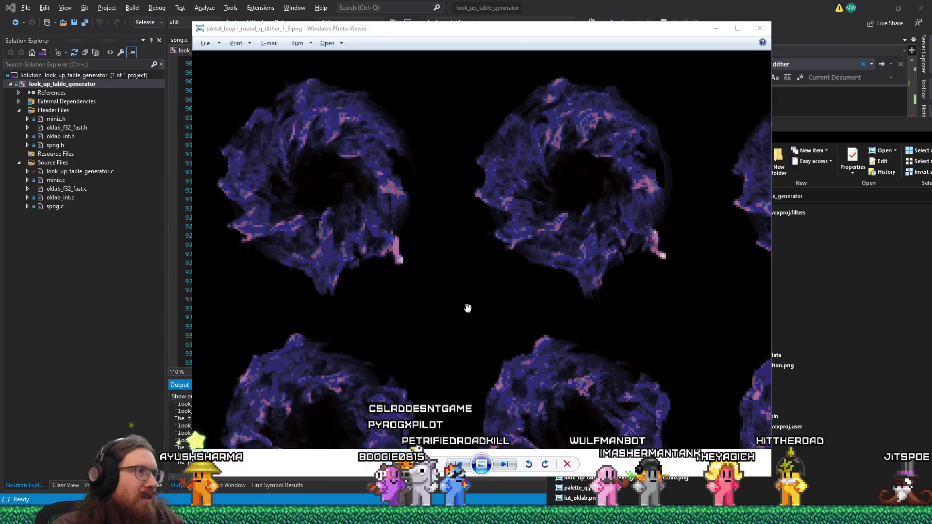
key("alt+Tab")
key("Left")
key("Right")
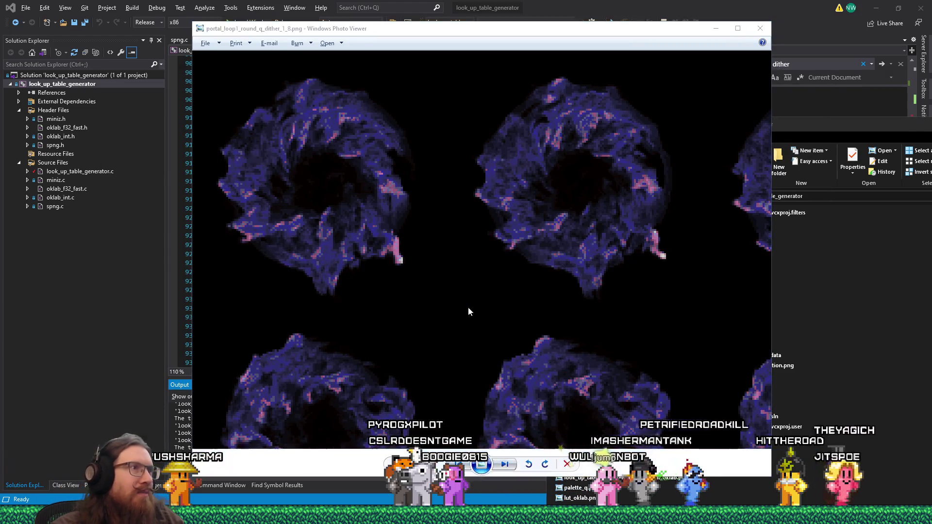
key("Left")
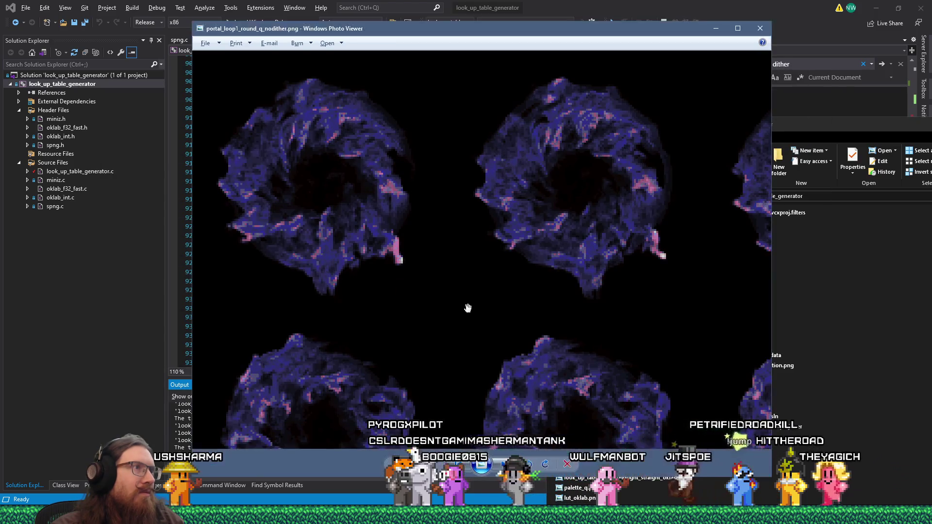
key("Right")
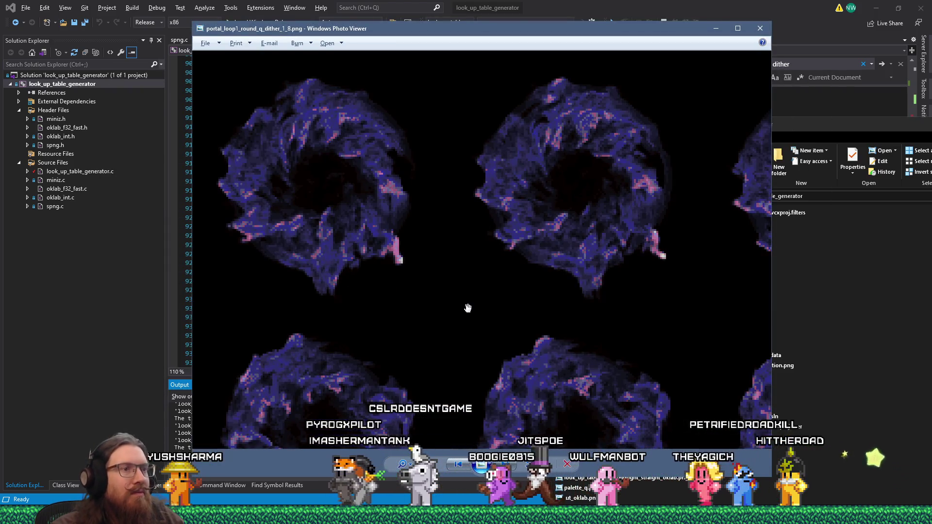
key("Left")
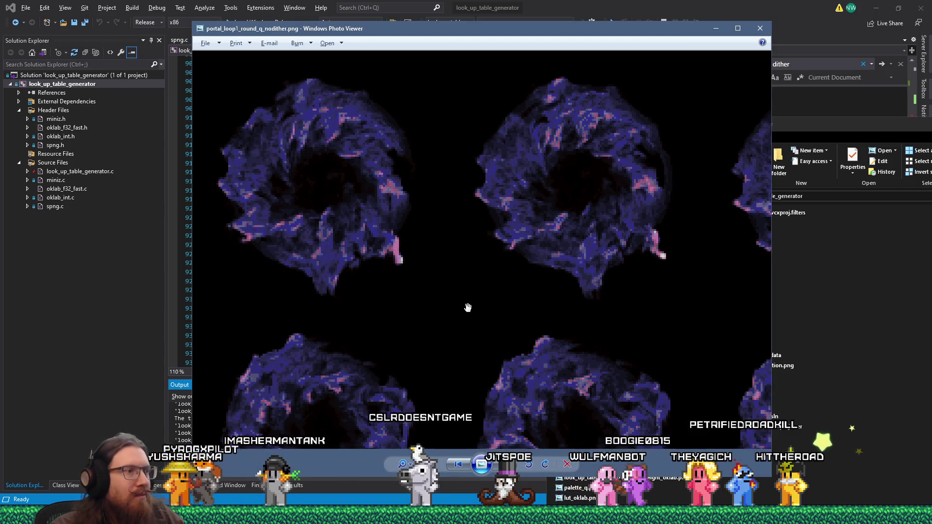
key("Right")
key("Left")
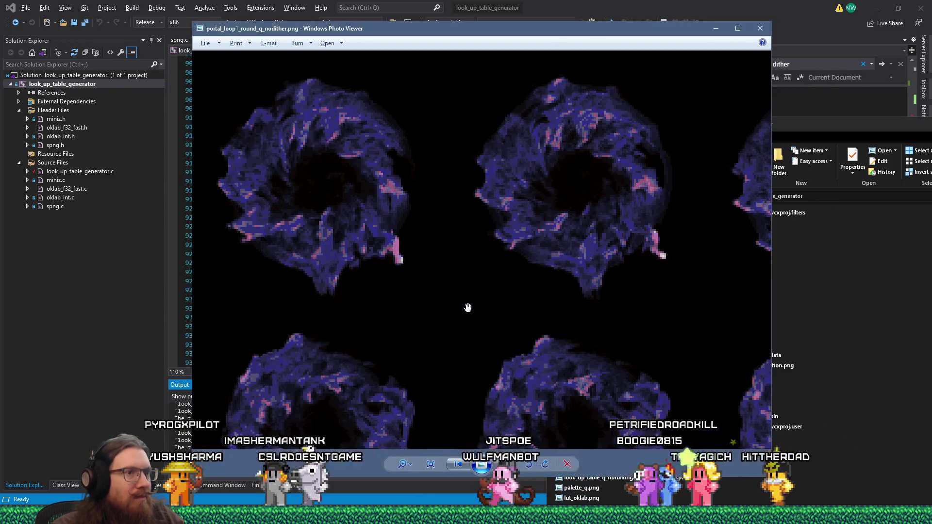
key("Right")
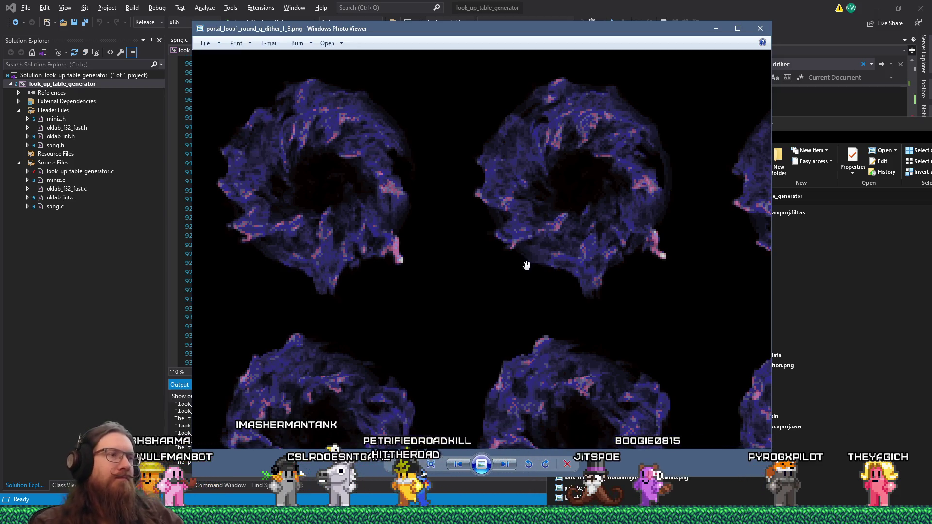
- Zoom the 1/8-dithered portals in and out, then open portal_loop1_round_q_dither.png
scroll(524, 267, "down", 1)
scroll(524, 267, "down", 2)
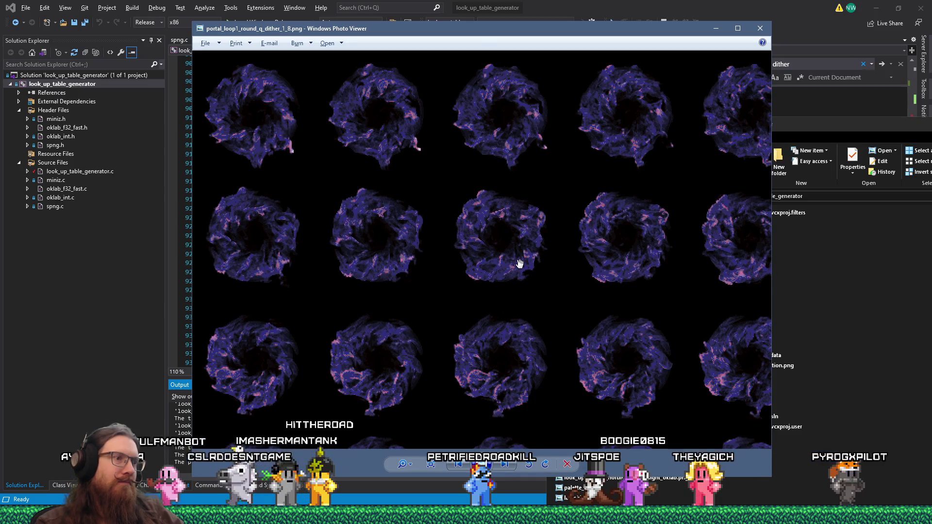
scroll(518, 263, "down", 2)
scroll(266, 167, "up", 5)
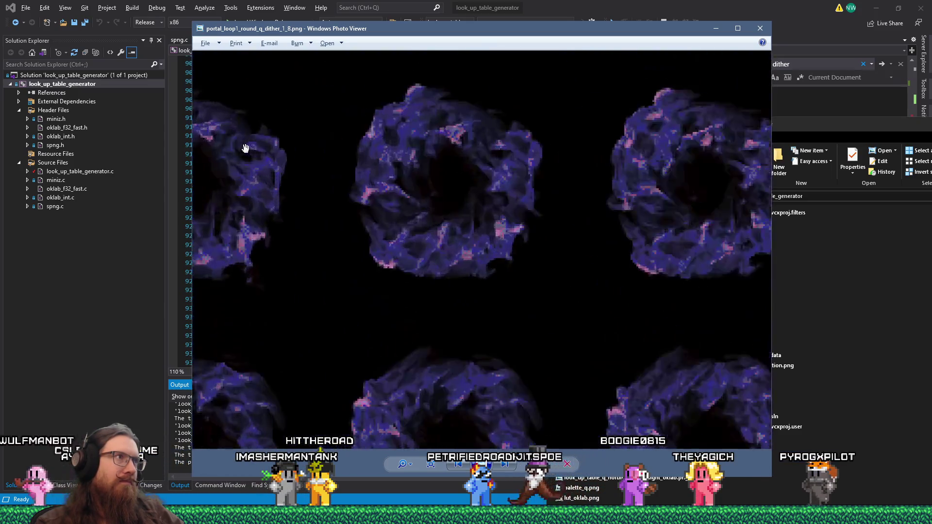
scroll(343, 214, "up", 2)
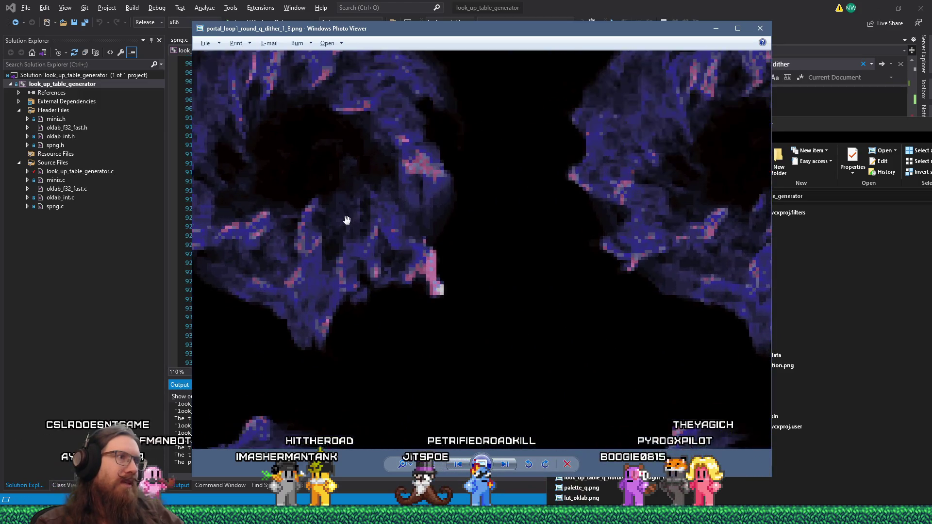
scroll(343, 218, "down", 4)
scroll(359, 238, "down", 1)
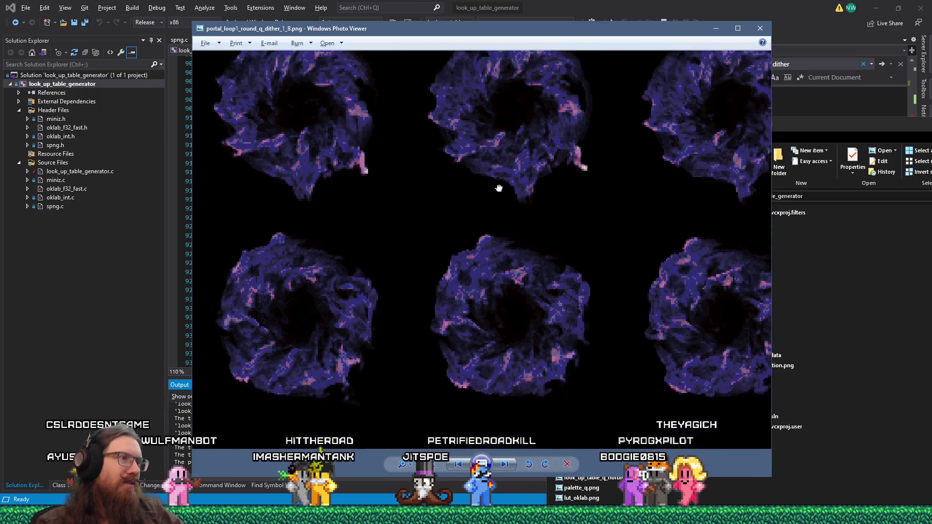
scroll(534, 292, "up", 1)
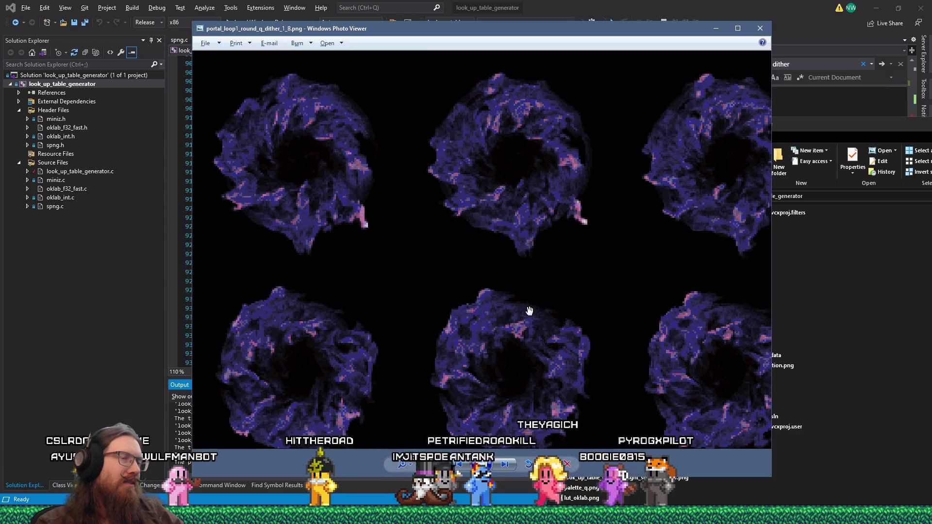
left_click(857, 307)
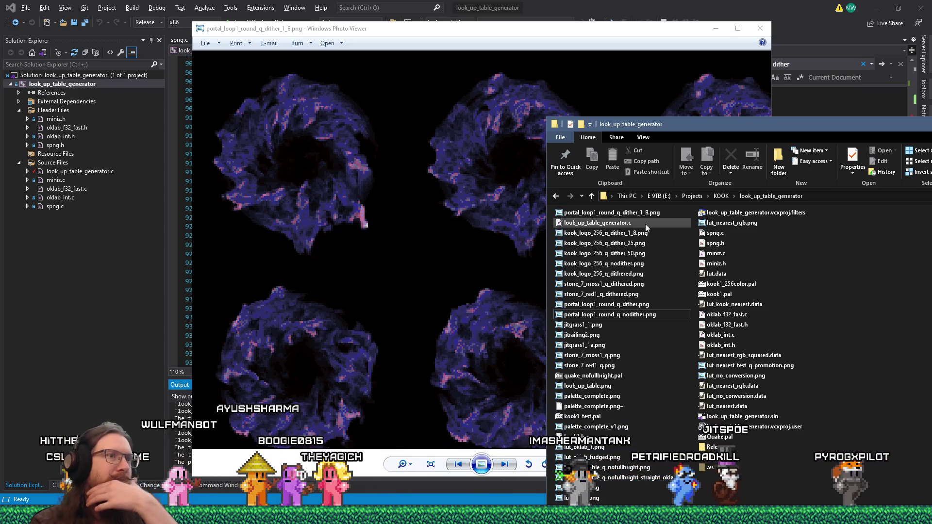
double_click(637, 309)
- Zoom in and out on the fully dithered portal frames and pan up to higher frames
scroll(311, 112, "up", 3)
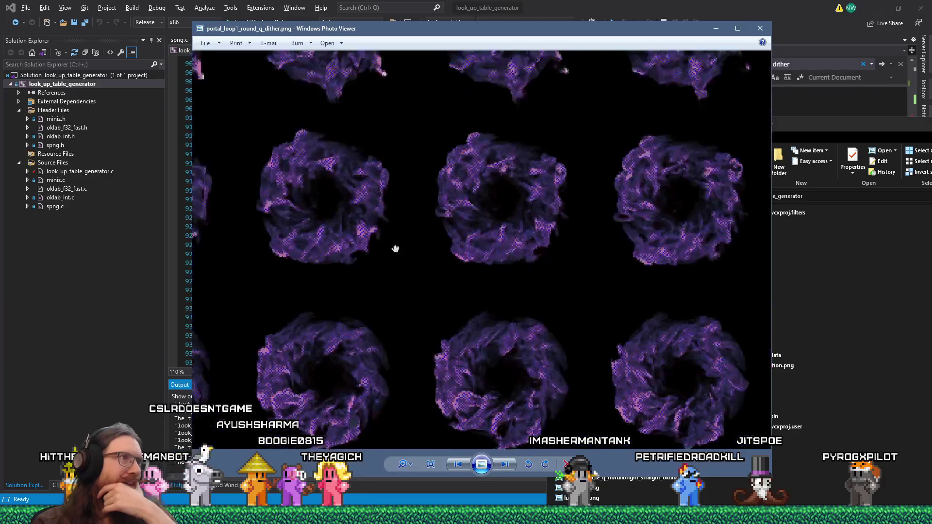
scroll(235, 116, "up", 4)
scroll(397, 238, "down", 3)
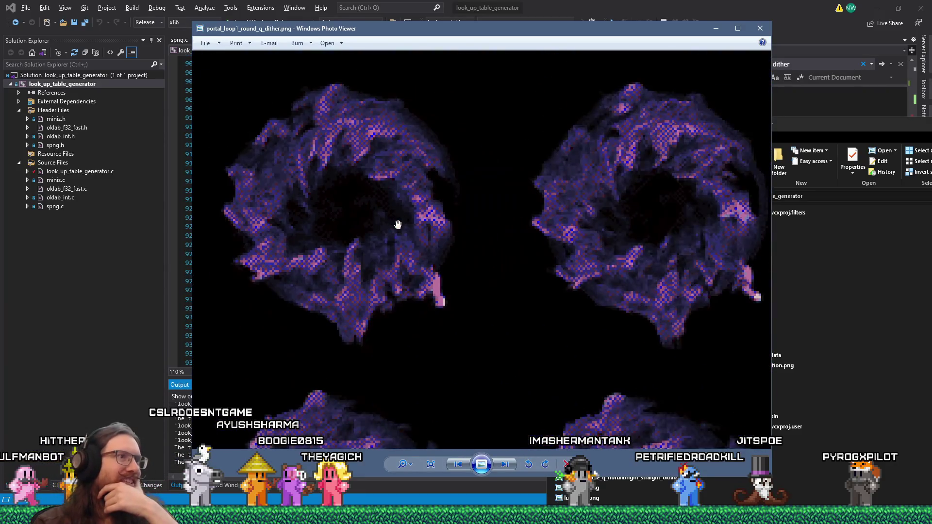
scroll(422, 221, "down", 2)
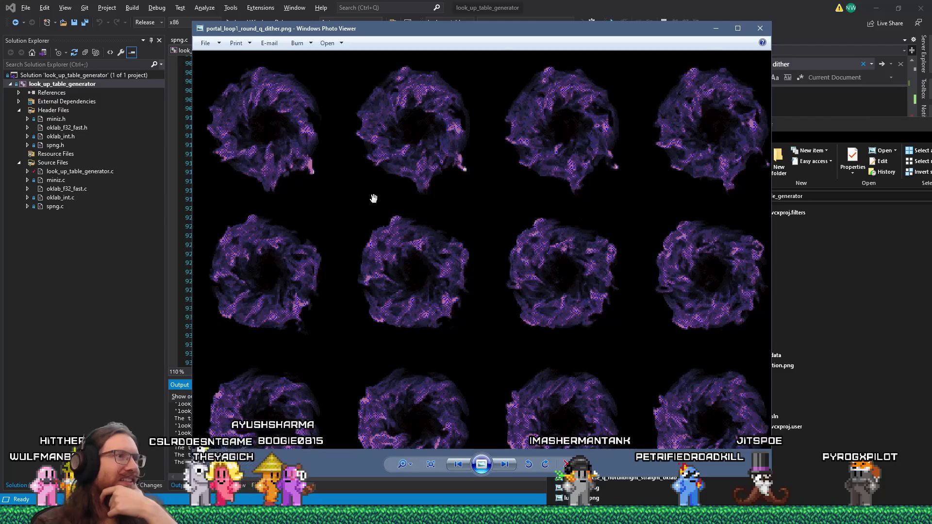
scroll(424, 254, "up", 2)
scroll(559, 306, "up", 2)
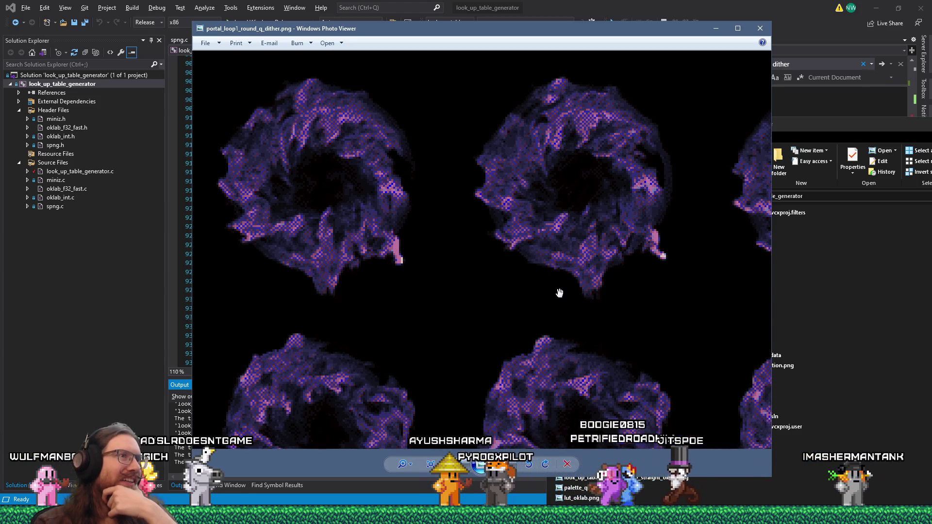
scroll(558, 286, "down", 4)
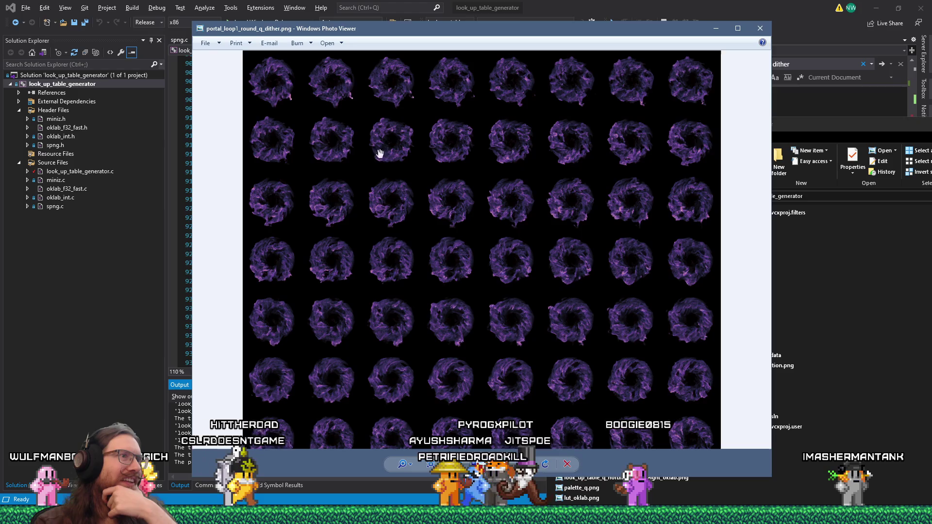
scroll(360, 225, "up", 5)
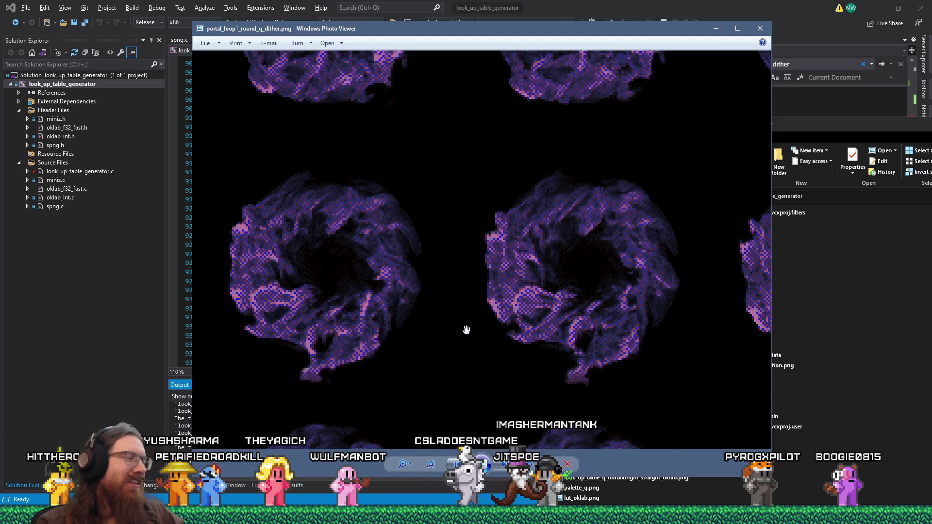
scroll(465, 329, "down", 2)
scroll(665, 371, "up", 1)
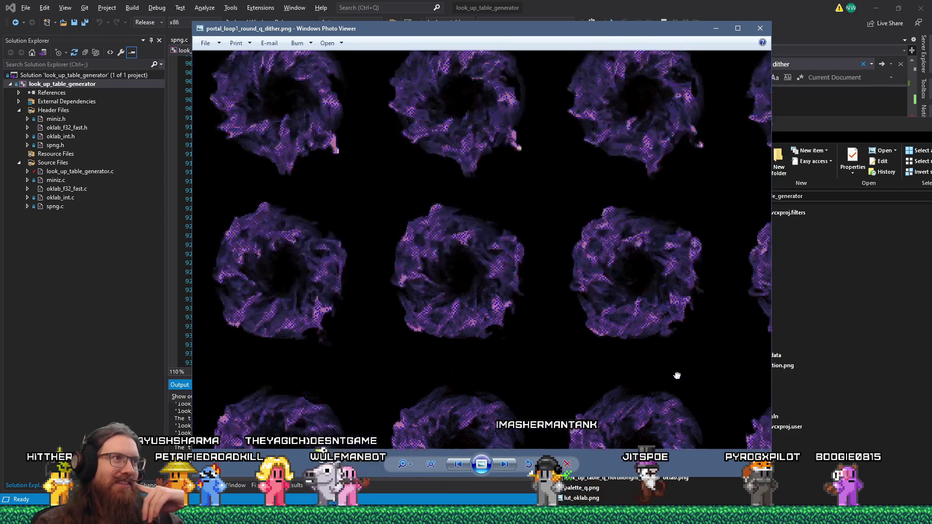
left_click_drag(521, 268, 521, 332)
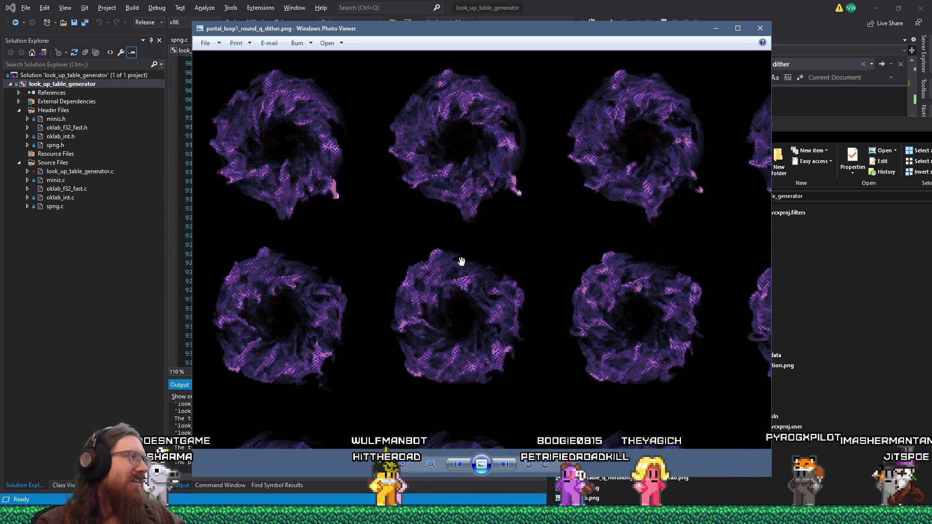
scroll(461, 261, "down", 5)
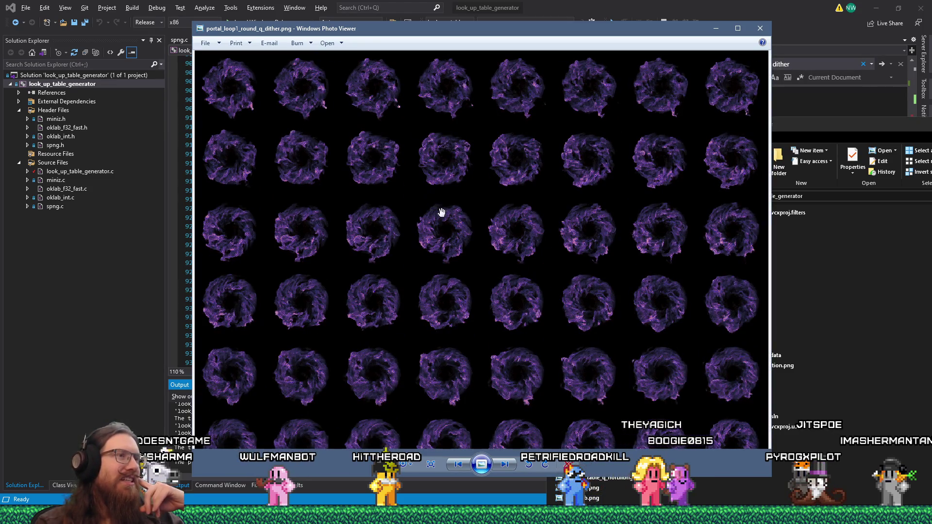
scroll(468, 248, "up", 3)
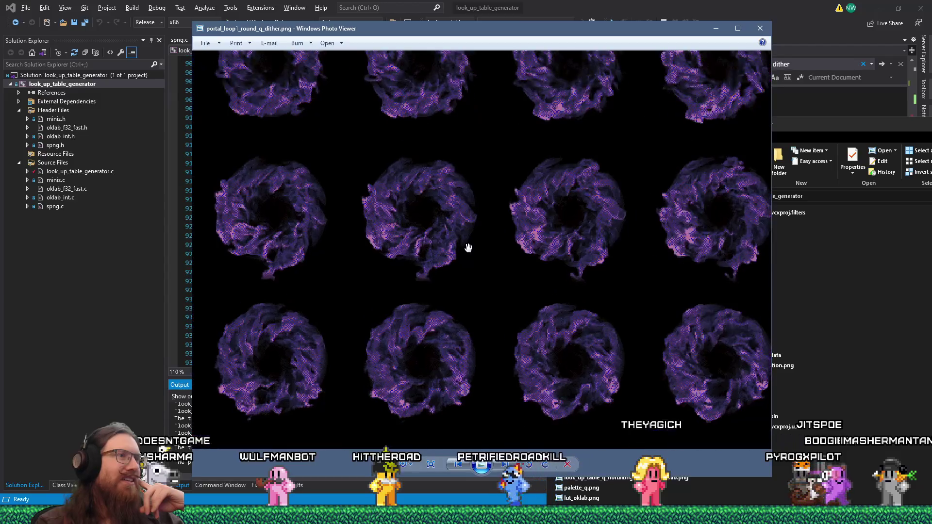
scroll(439, 246, "down", 2)
scroll(394, 217, "up", 3)
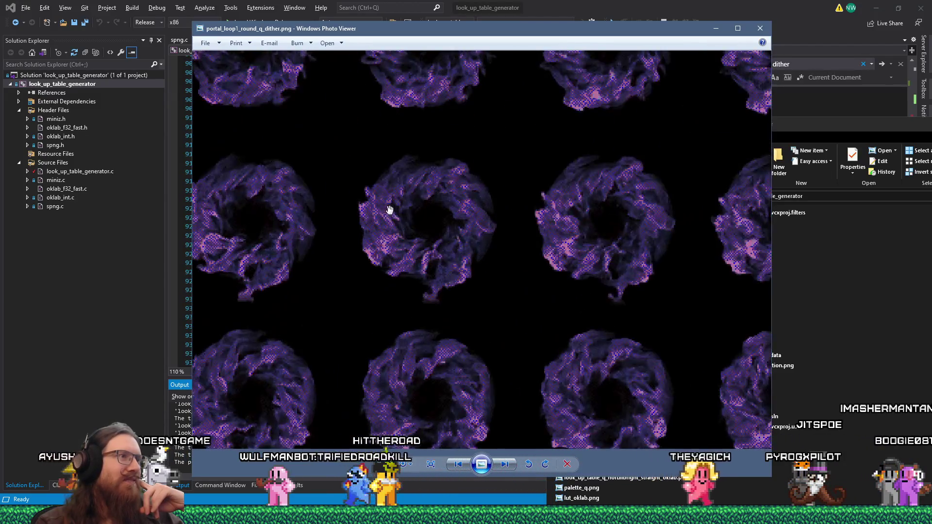
scroll(389, 168, "up", 4)
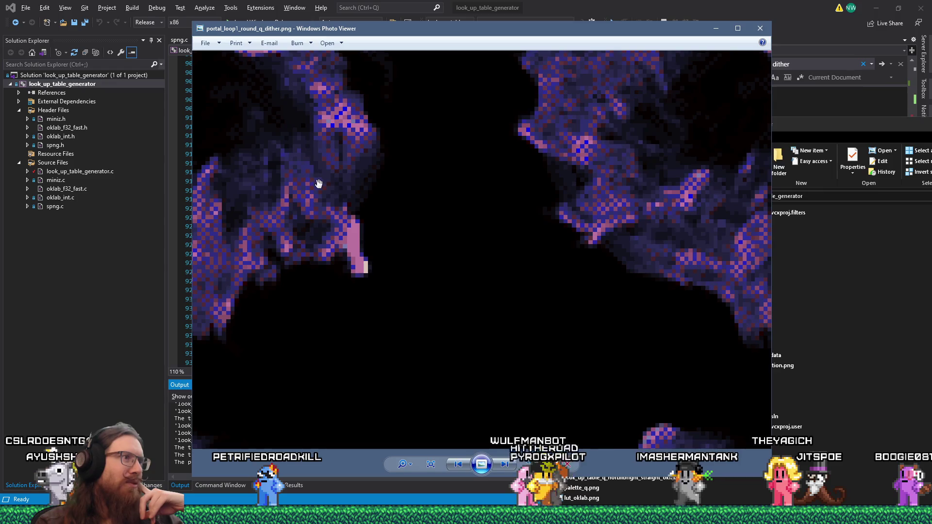
scroll(318, 183, "down", 2)
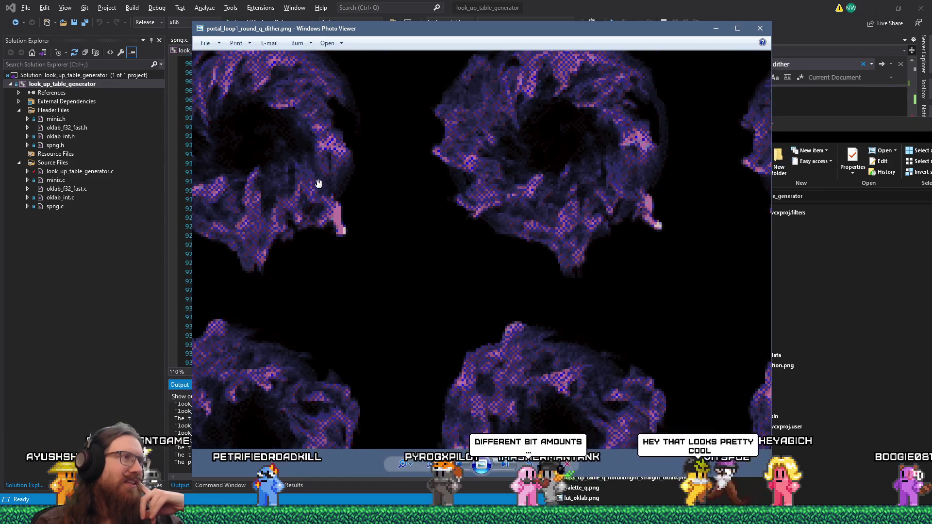
scroll(318, 183, "down", 2)
scroll(325, 181, "up", 4)
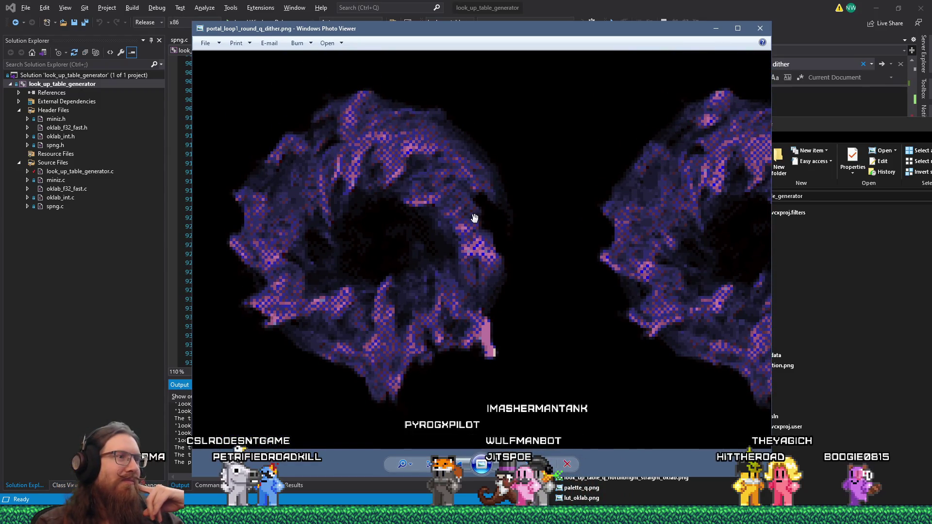
scroll(474, 218, "down", 3)
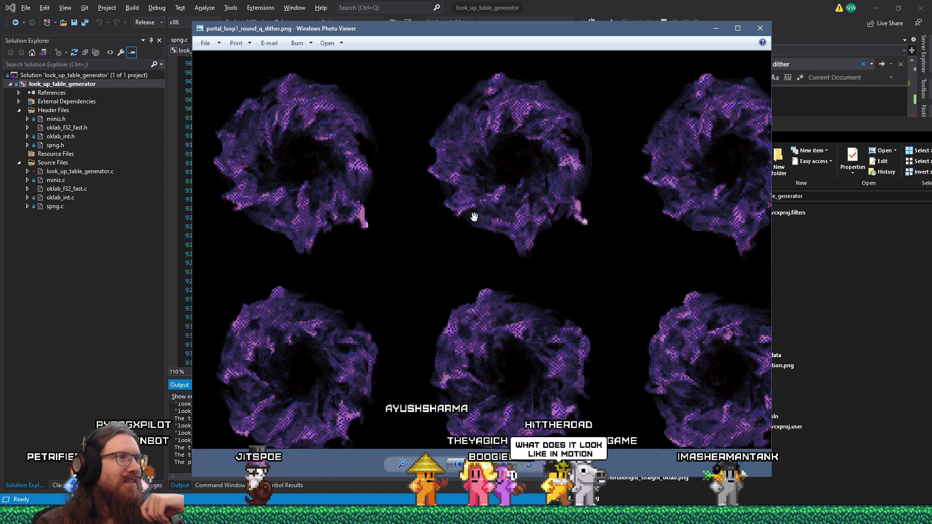
scroll(474, 217, "down", 5)
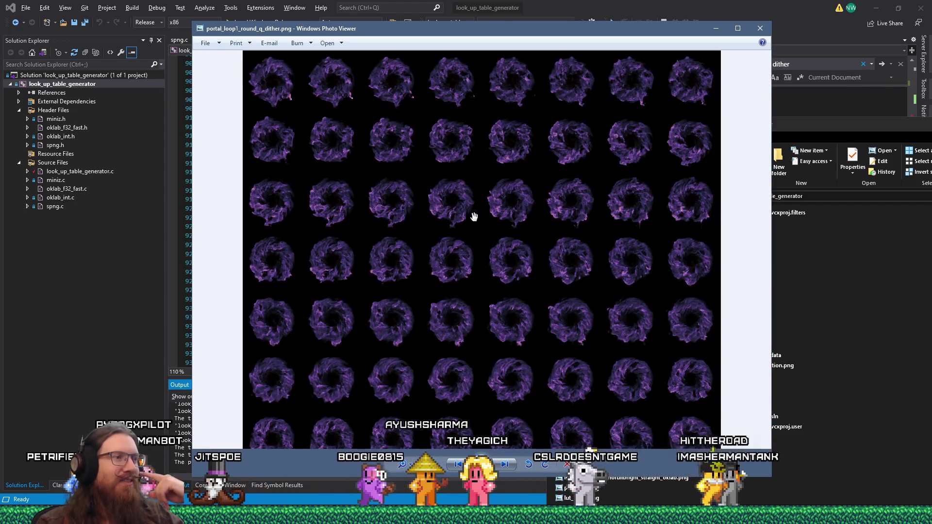
scroll(474, 216, "down", 1)
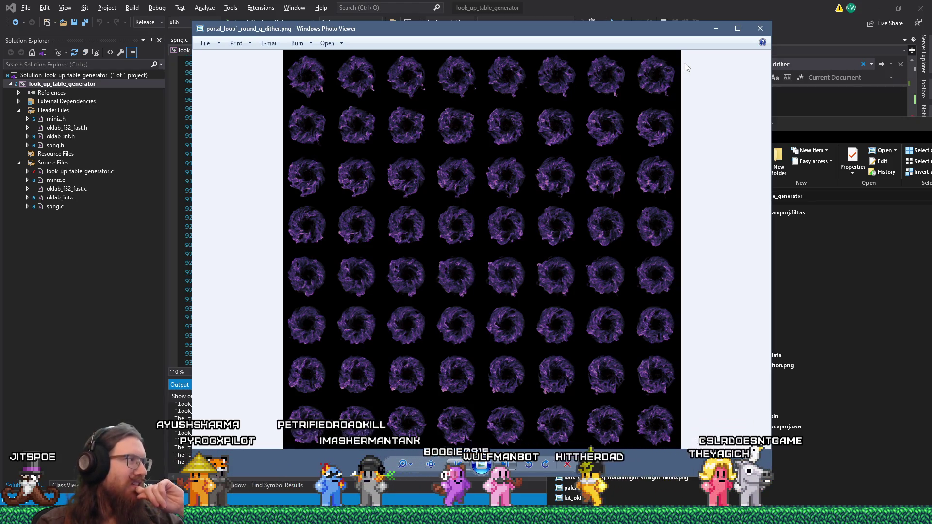
scroll(343, 139, "up", 6)
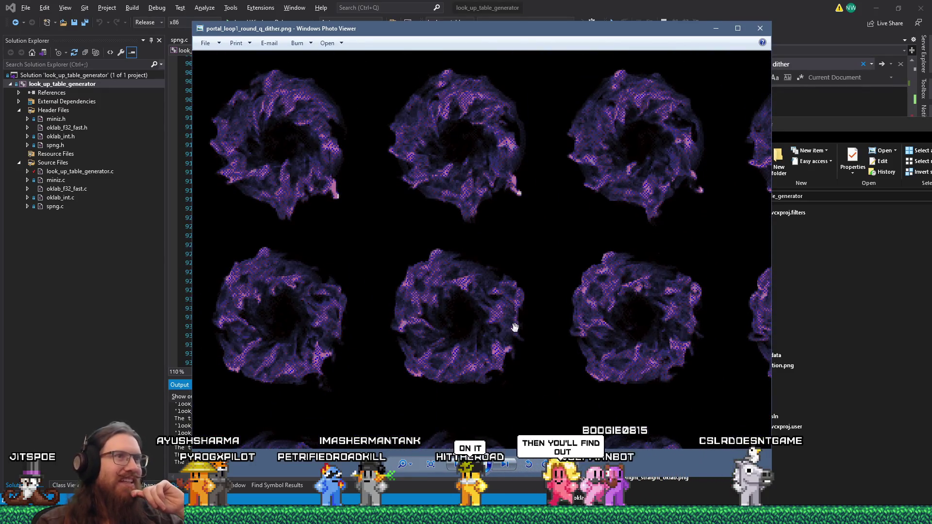
- Close the dither and dither_1_8 viewers, leaving the nodither portal sheet zoomed out to fit
left_click(760, 29)
left_click(422, 238)
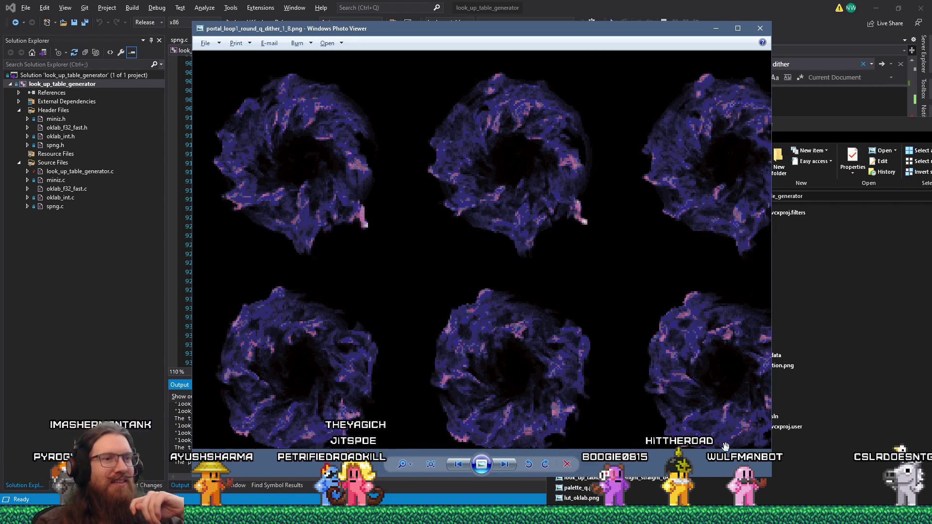
mouse_move(459, 39)
left_mouse_down()
mouse_move(537, 105)
mouse_move(542, 121)
left_mouse_up()
key("Escape")
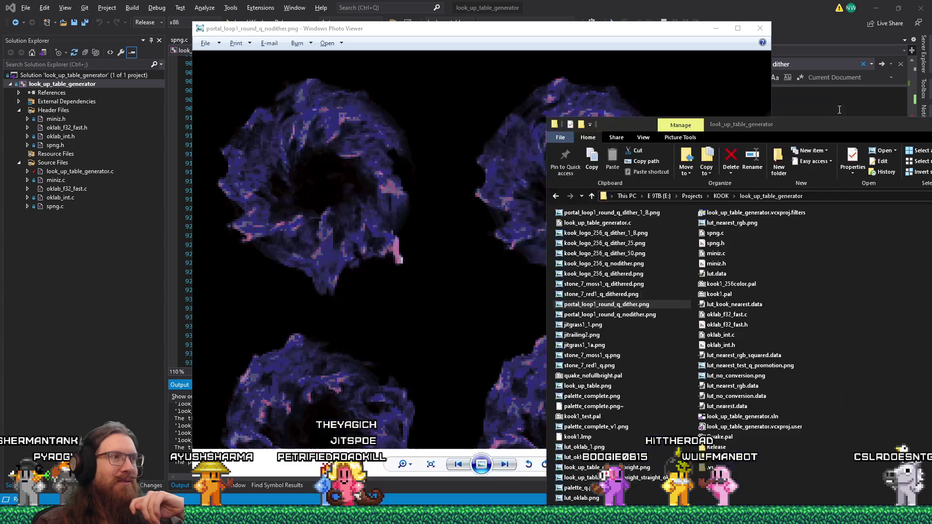
left_click(464, 235)
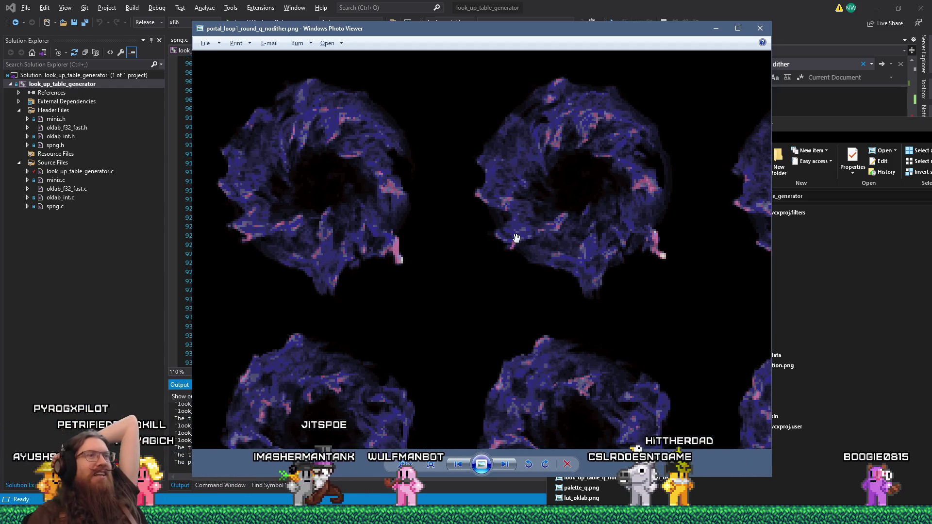
scroll(527, 211, "down", 2)
scroll(523, 267, "down", 1)
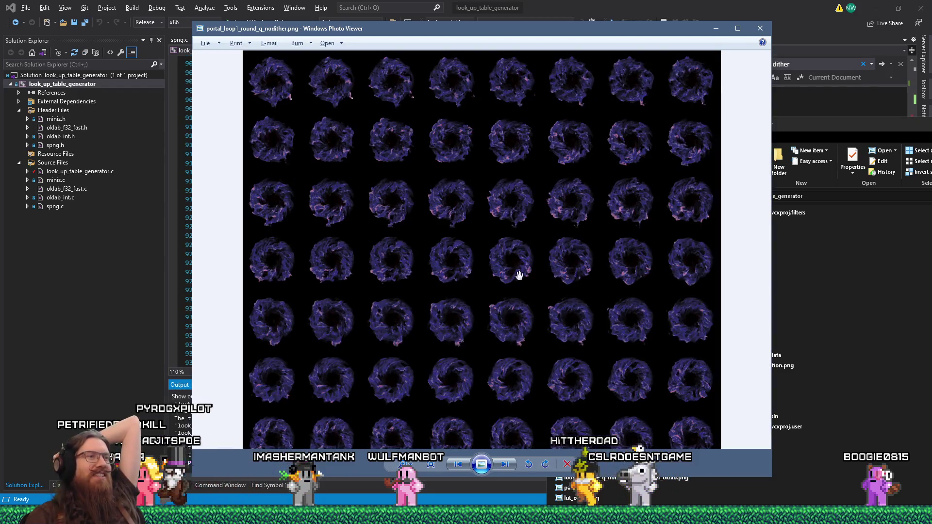
left_click_drag(520, 284, 484, 160)
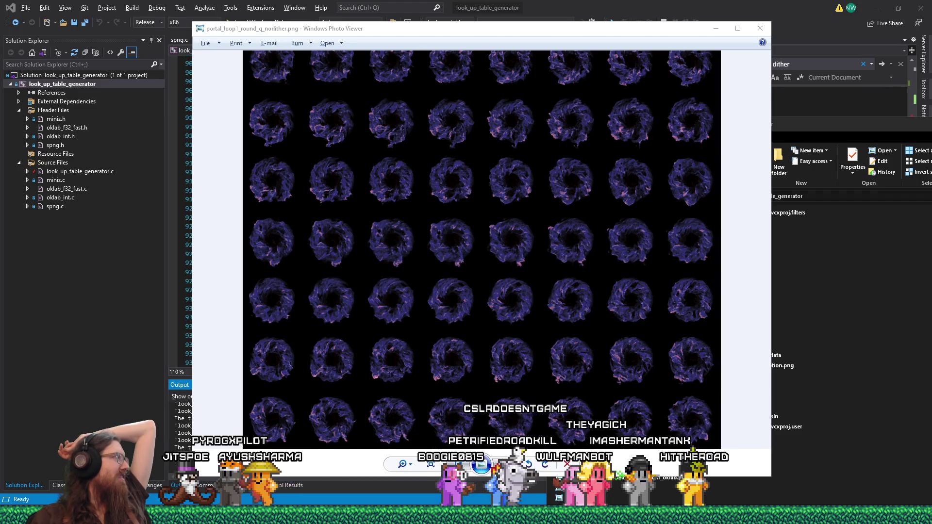
key("alt+Tab")
- Post a question in #modeling-and-texturing about a tool converting sprite sheets to textures while skipping frames
scroll(417, 345, "down", 10)
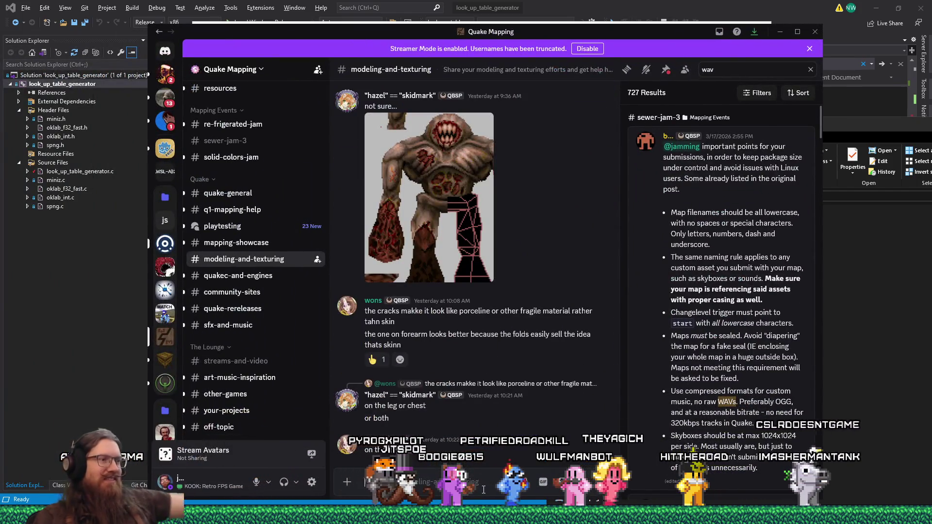
type("I don't th")
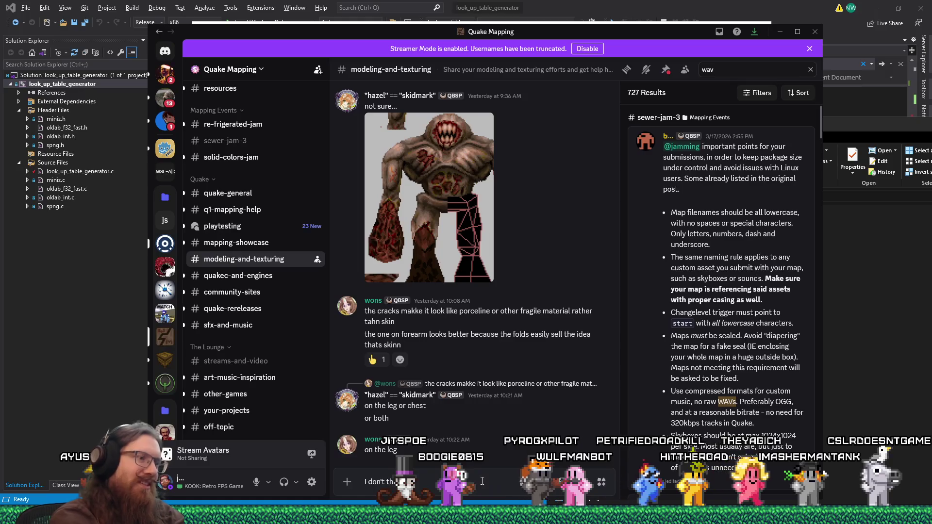
type("nk it's here")
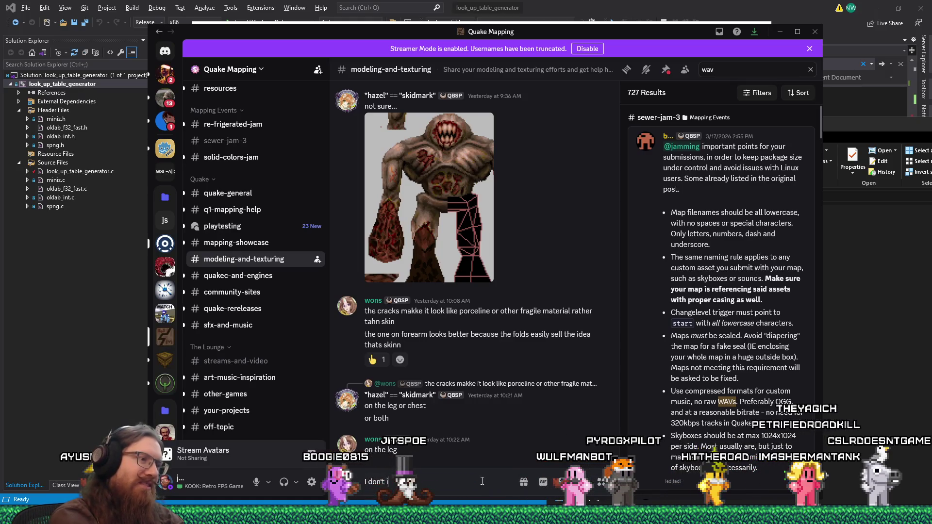
type("'s a")
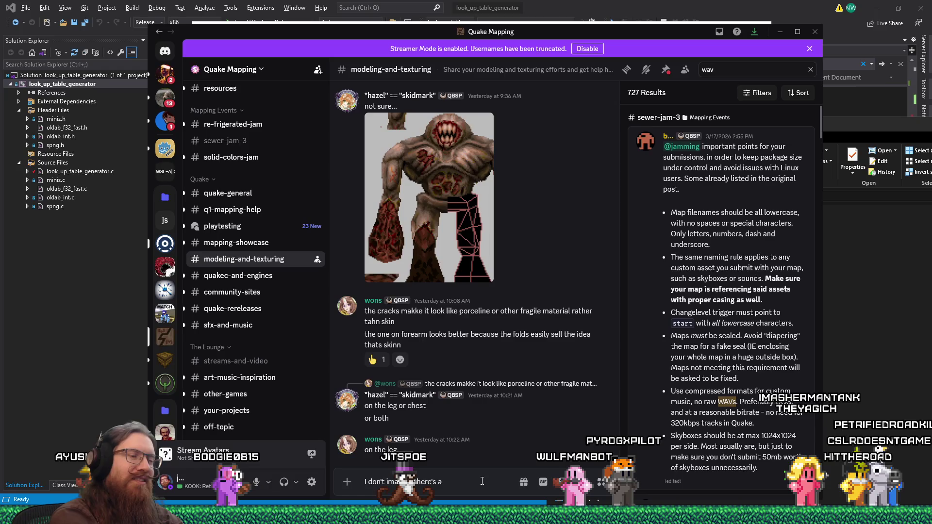
type(" dandy")
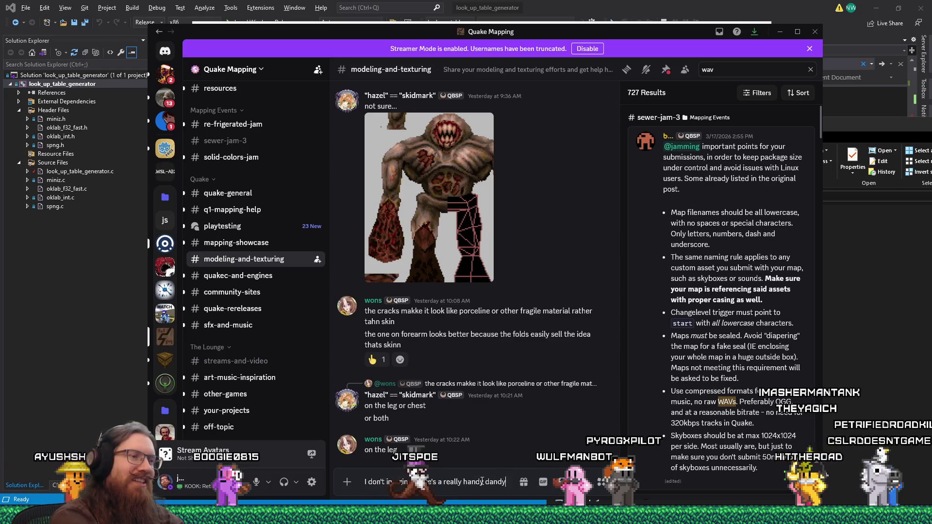
type(" tool f")
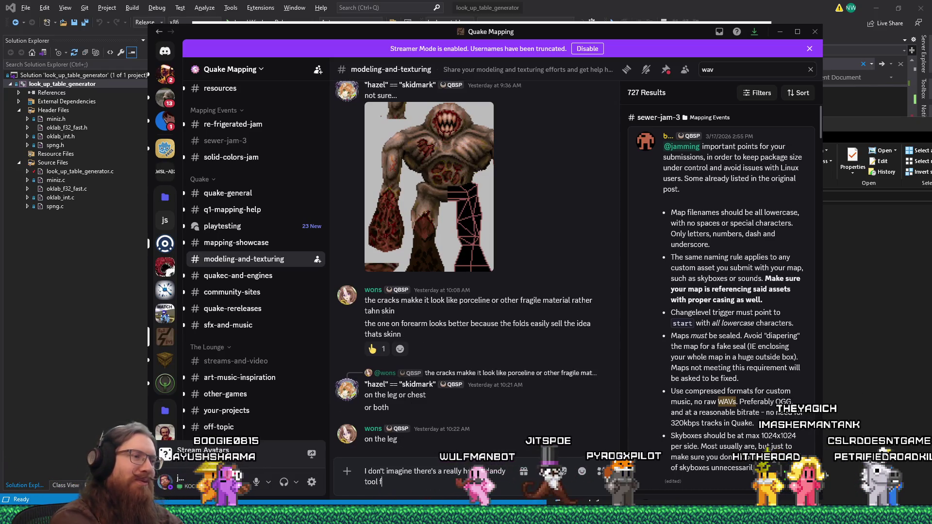
type("or mus")
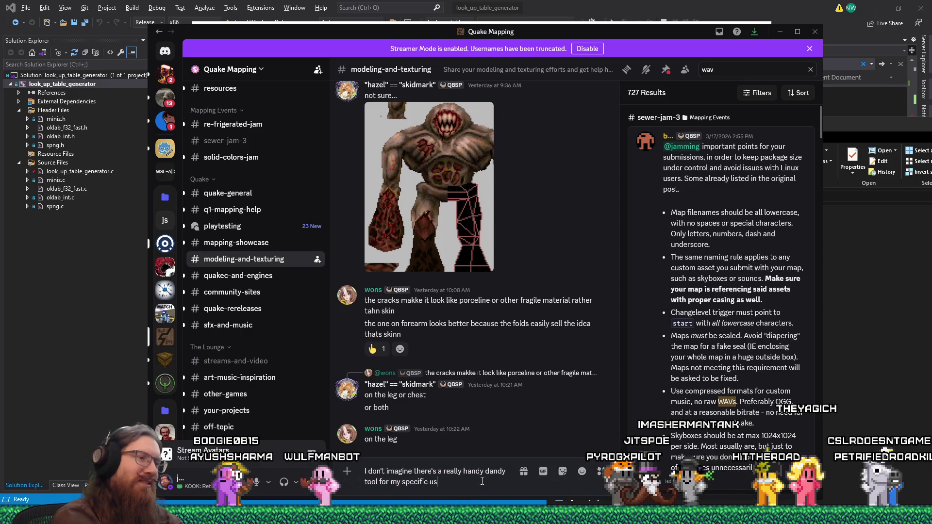
type("e case")
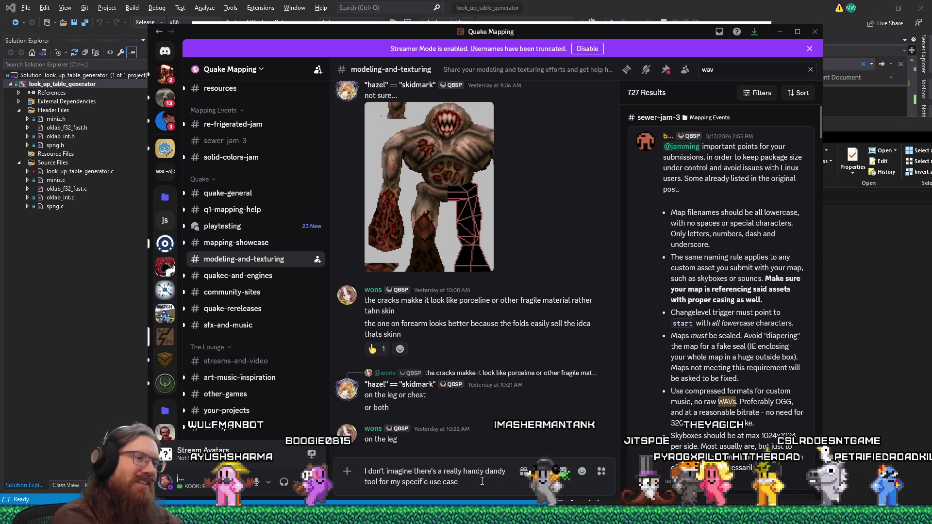
type(" where I want to take a sprite sheet")
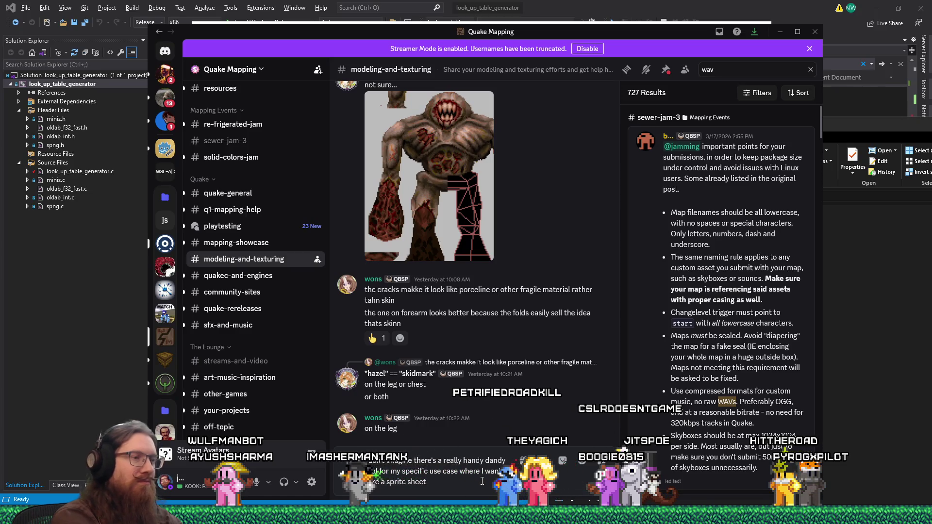
type("an")
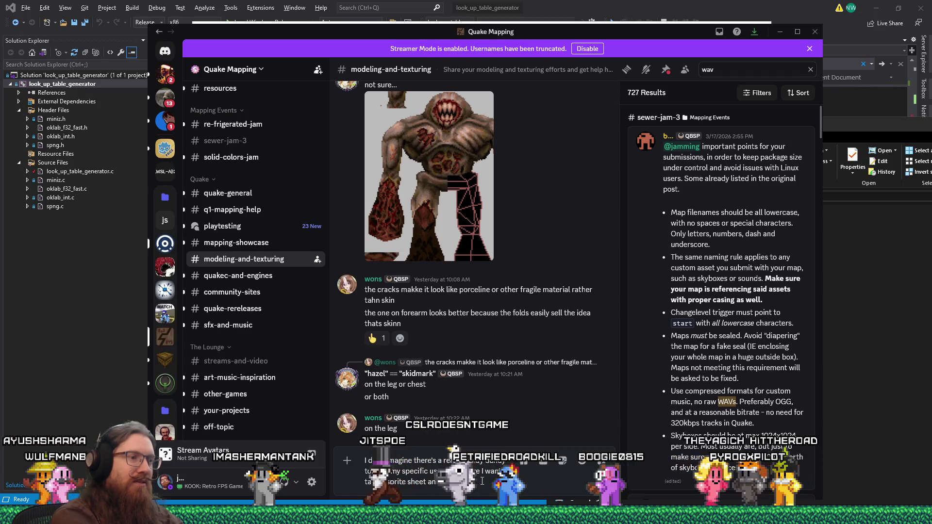
type("d convert it to a bunch of t")
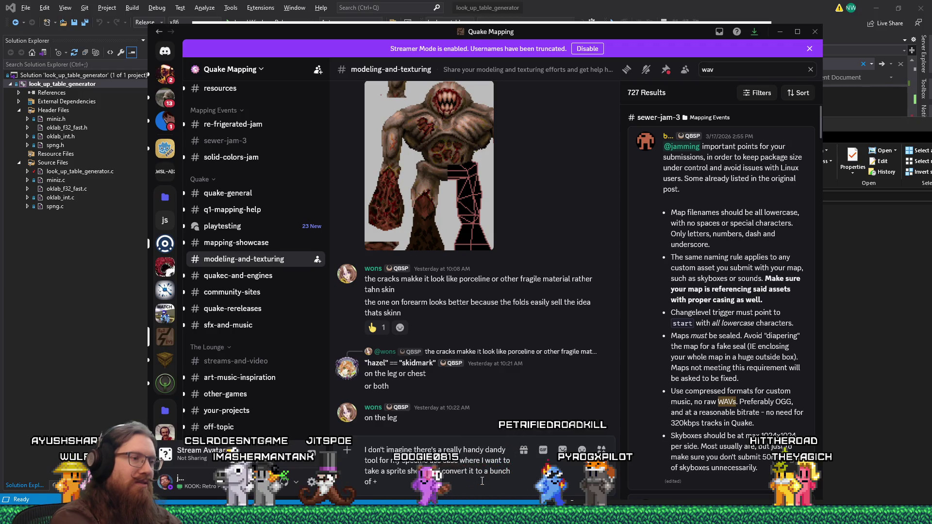
key("BackSpace")
key("BackSpace")
key("BackSpace")
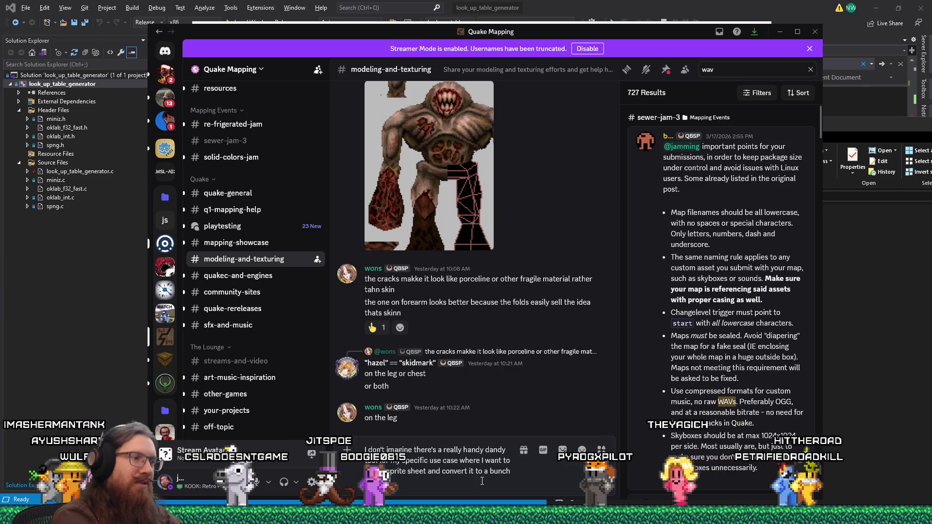
type("of sprites etc")
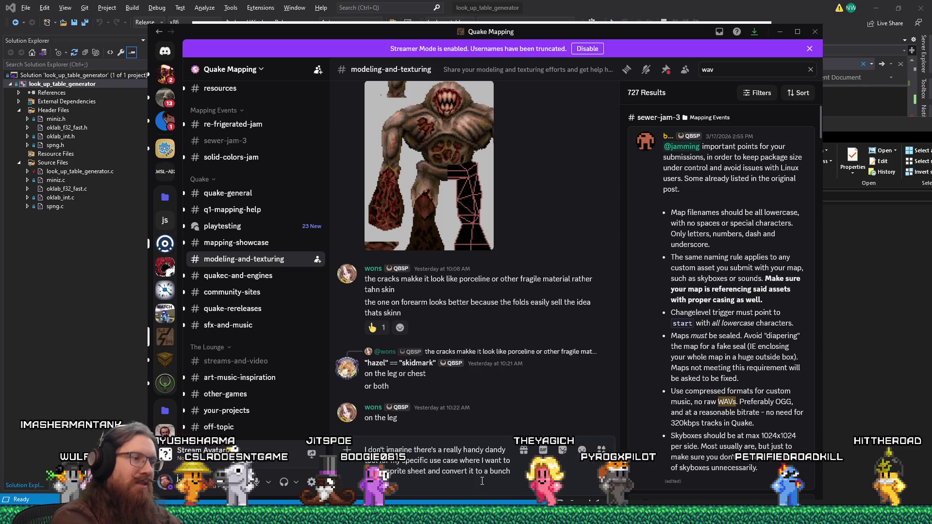
type(". textures")
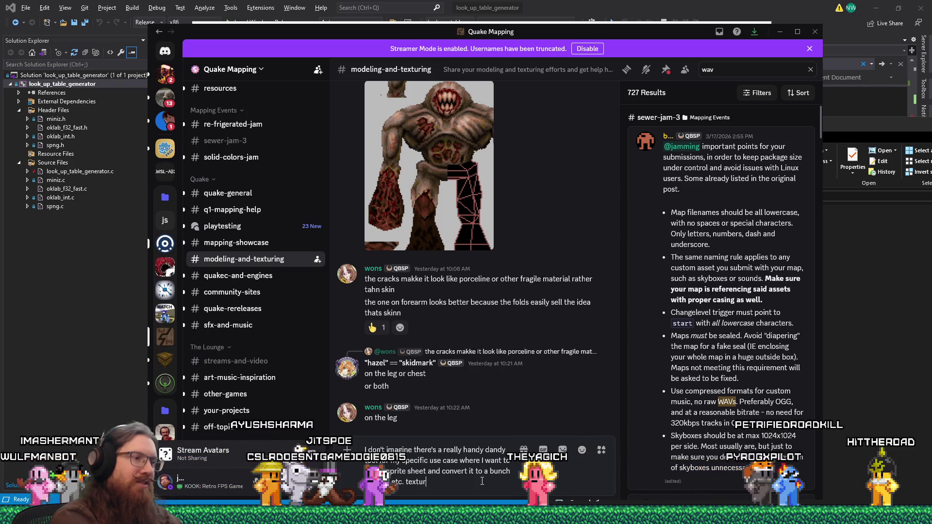
type("etc. textures")
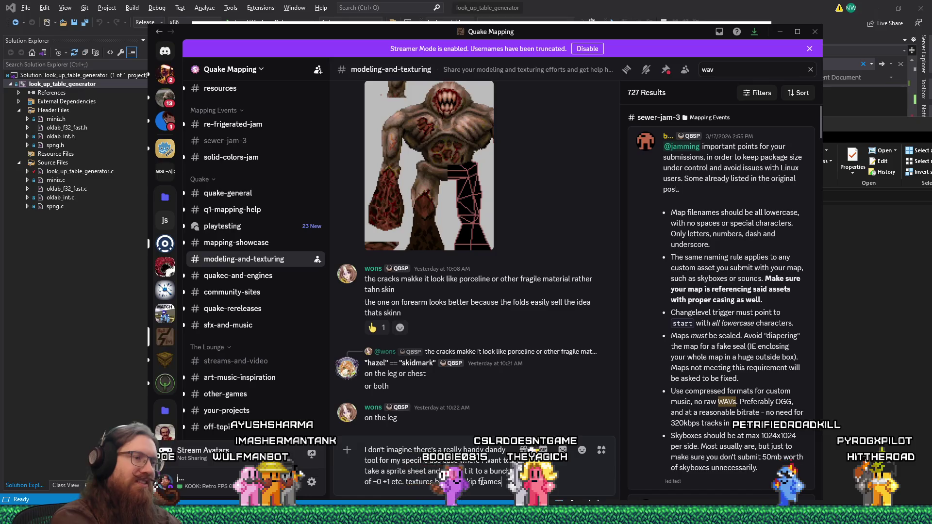
type(" but also skip frames")
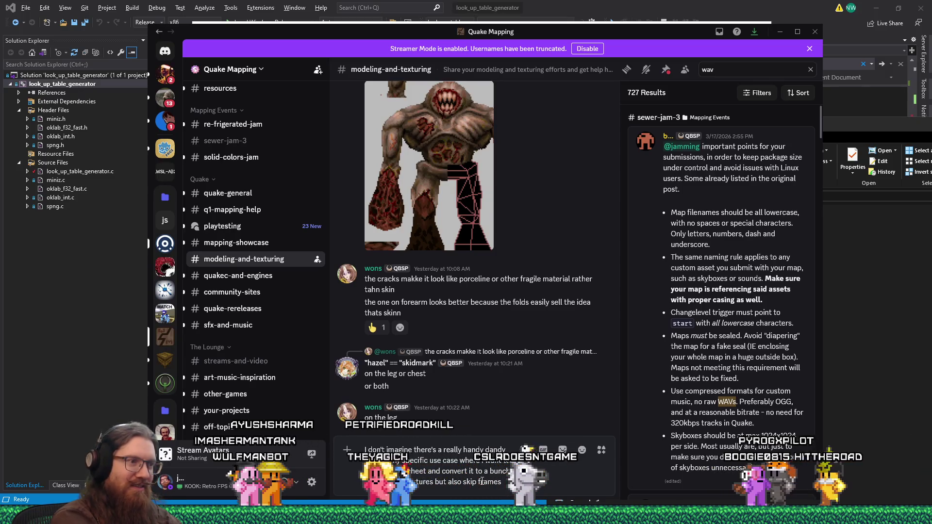
type(" is")
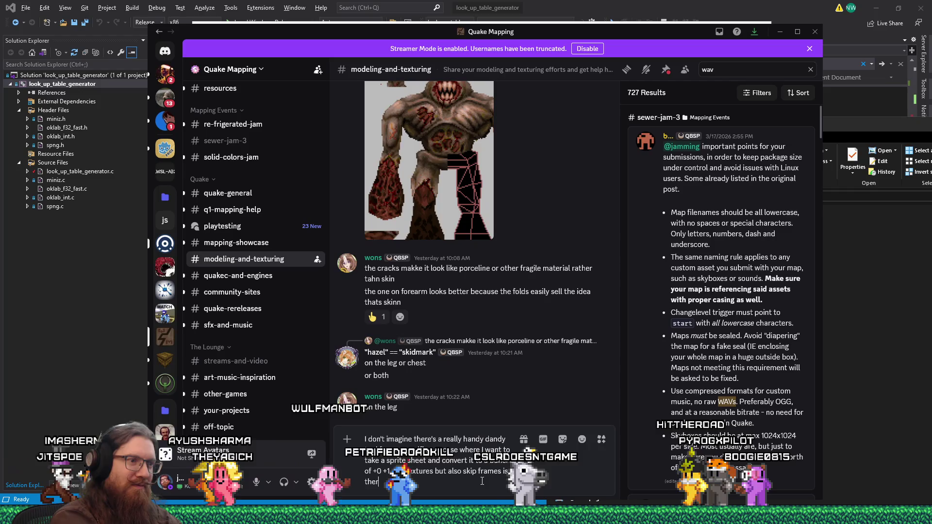
type(" there?")
key("Return")
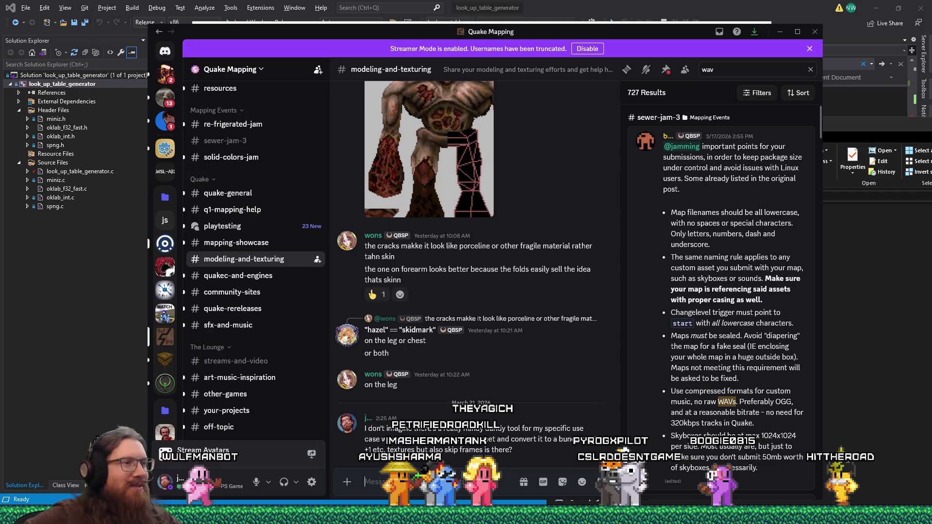
key("alt+Tab")
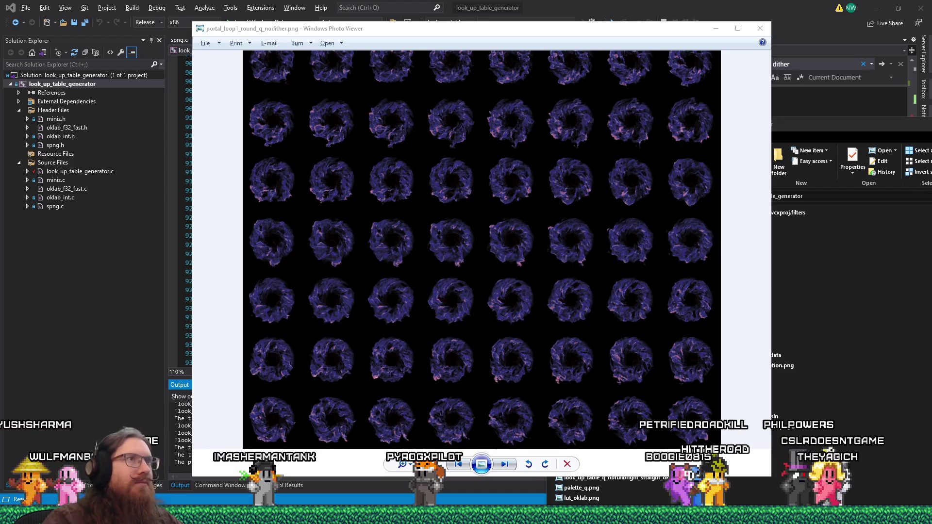
- Close the portal sheet preview and cycle the window switcher toward TrenchBroom
key("Escape")
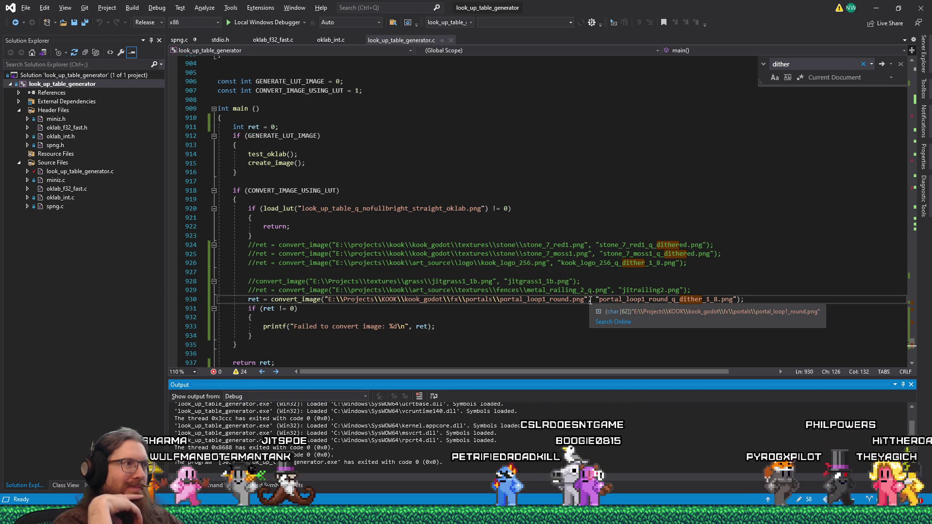
key("alt+Tab")
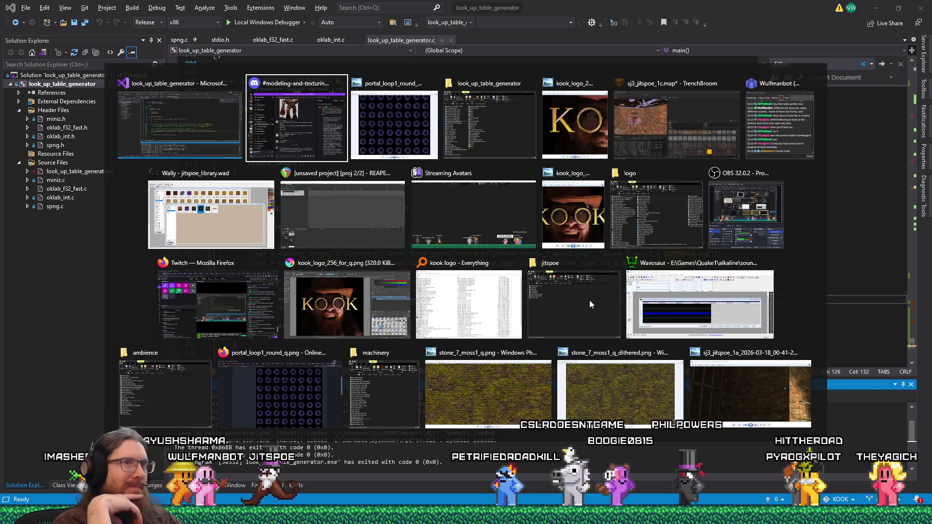
key("alt+shift+Tab")
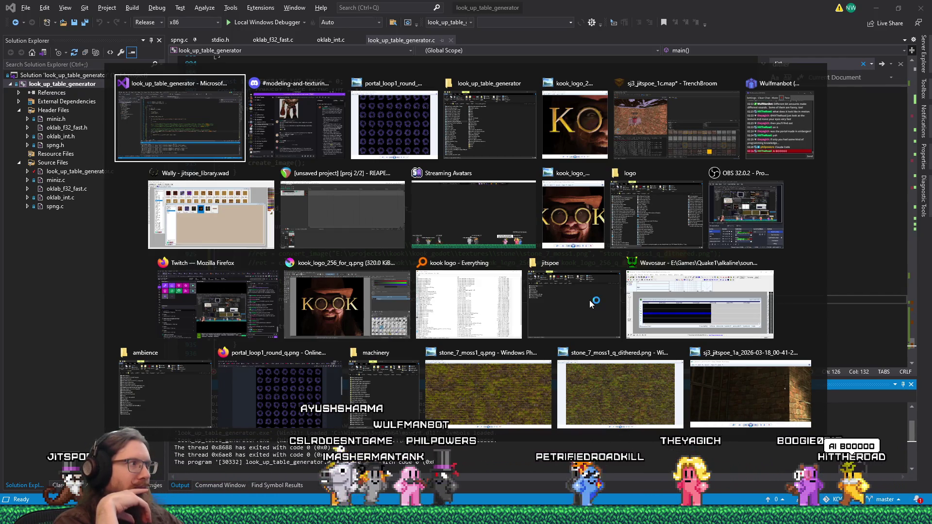
key("Tab")
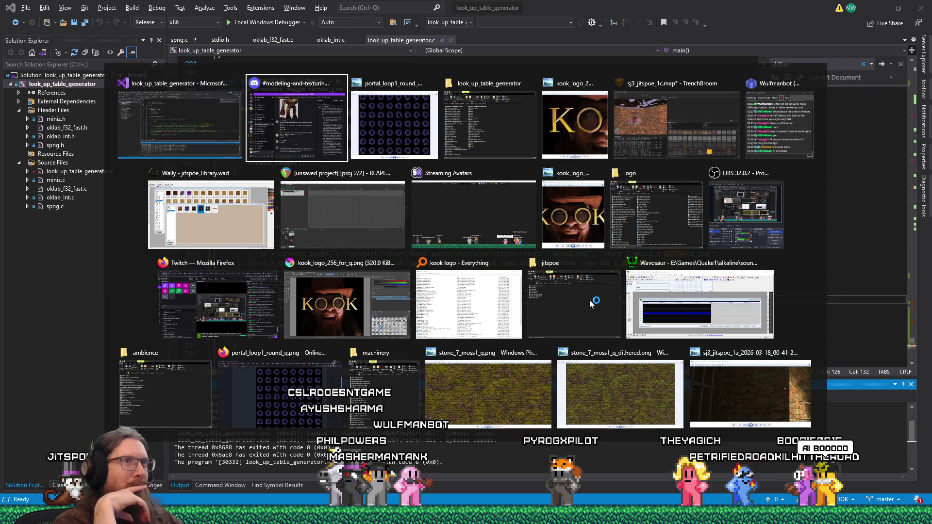
key("Tab")
key("Tab")
key("Tab")
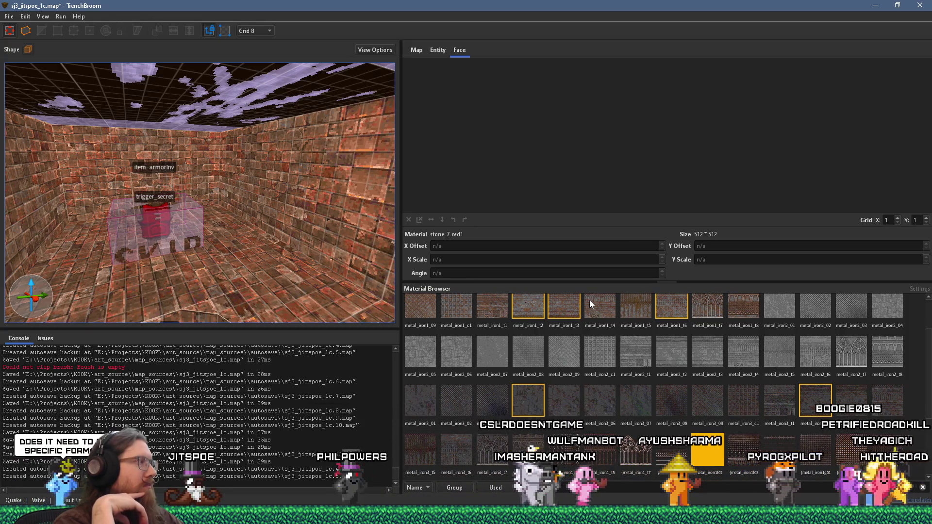
- Bring the portal_loop1_round_q_nodither.png preview back over the TrenchBroom map, fitted to the window
key("alt+Tab")
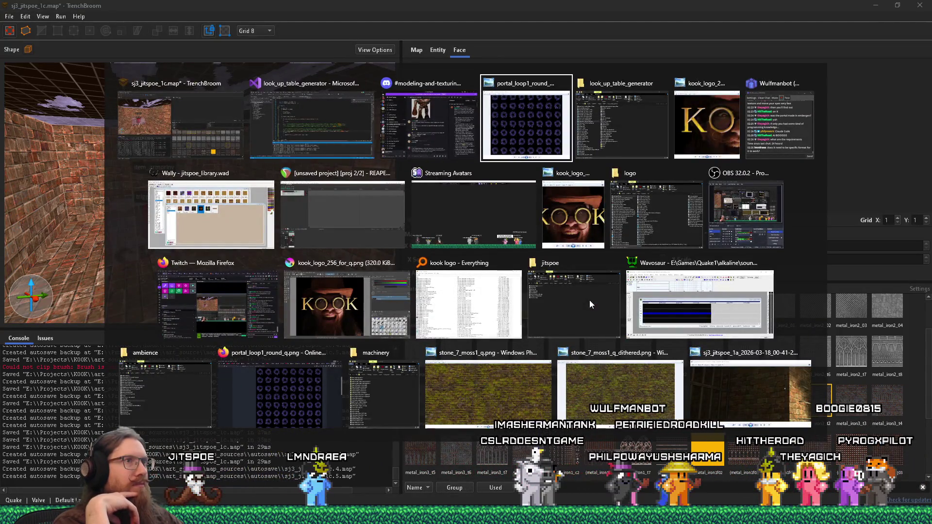
key("alt+Tab")
key("alt+Tab")
scroll(589, 301, "down", 1)
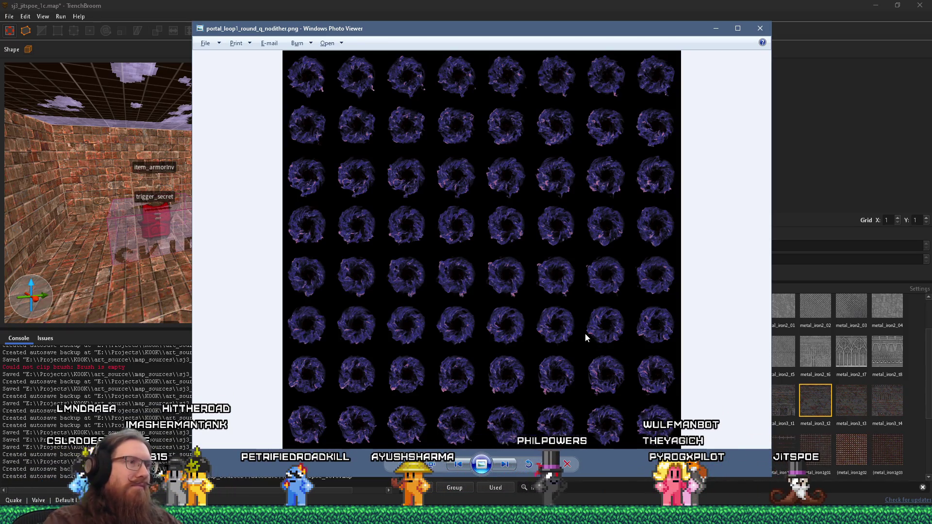
key("alt+Tab")
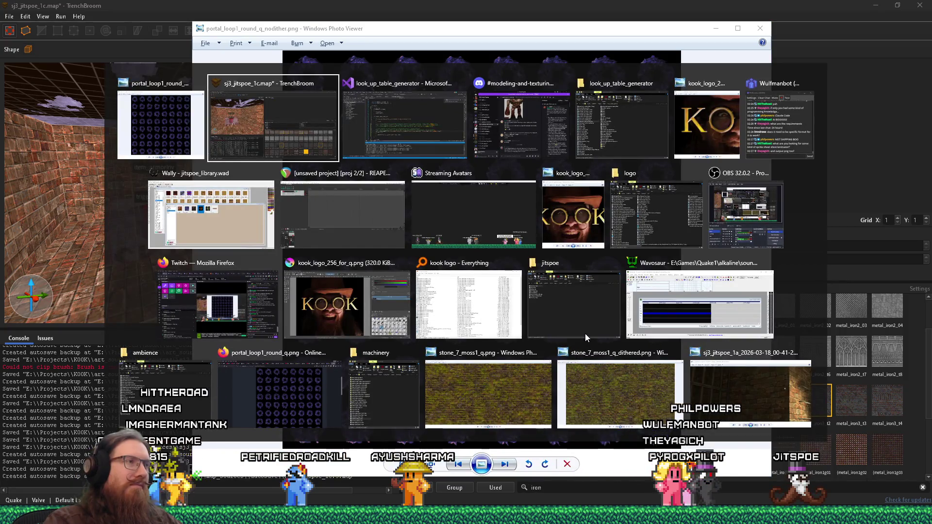
key("alt+shift+Tab")
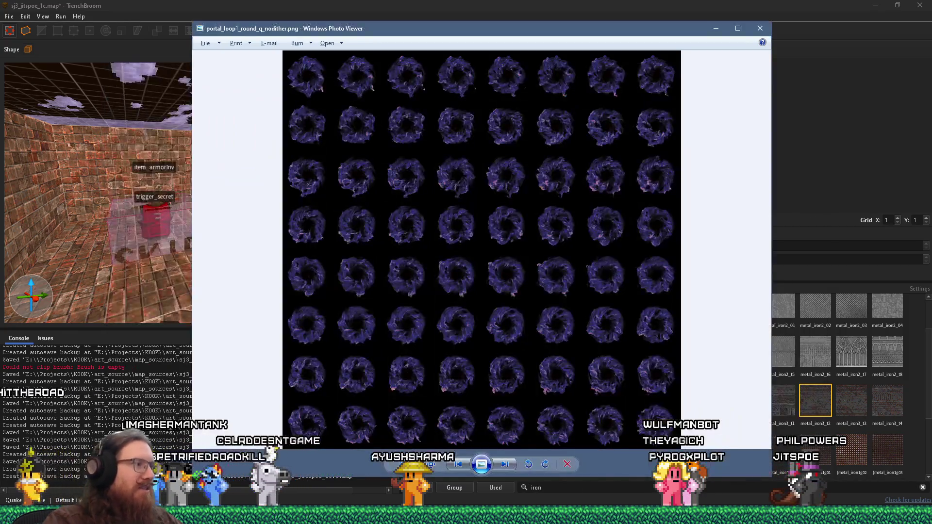
- Bring the Ezgif sprite cutter page forward and look through its cutting options
mouse_move(466, 515)
left_click(885, 483)
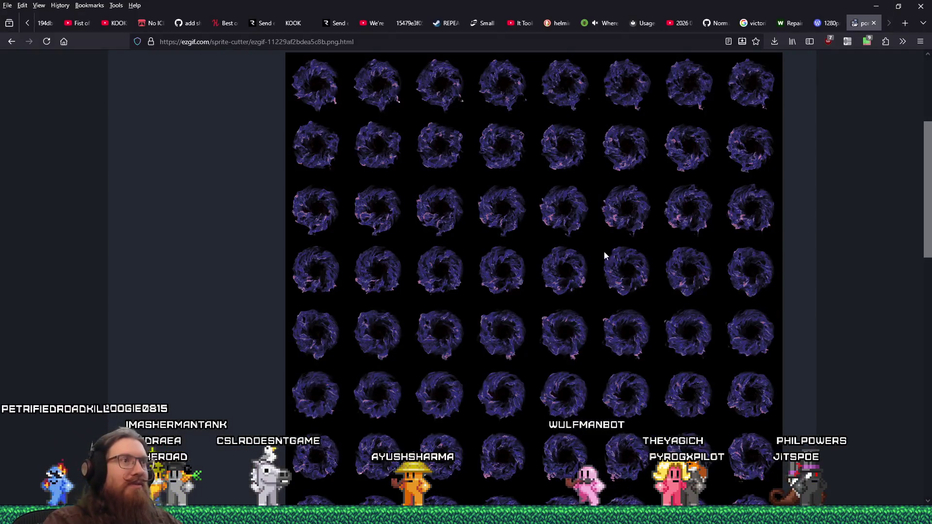
scroll(596, 256, "up", 5)
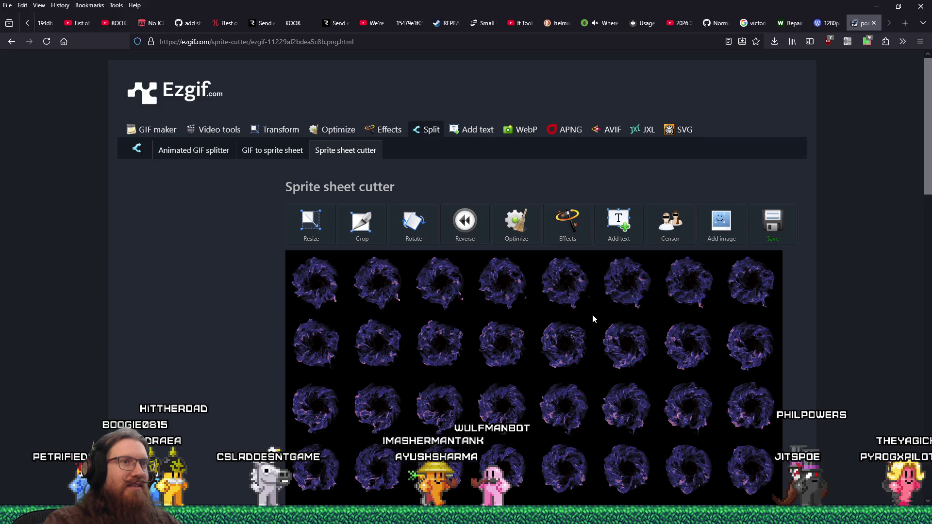
scroll(592, 314, "down", 10)
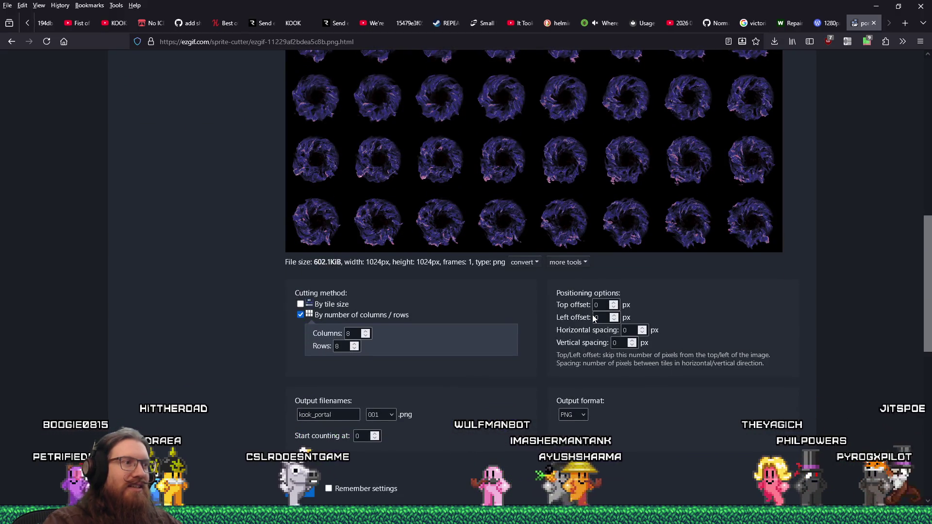
scroll(592, 315, "down", 3)
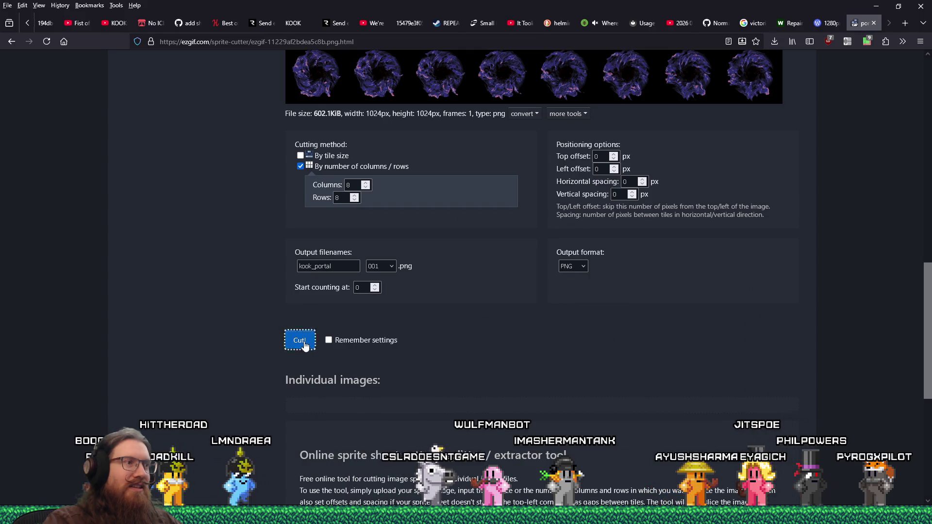
scroll(414, 369, "down", 2)
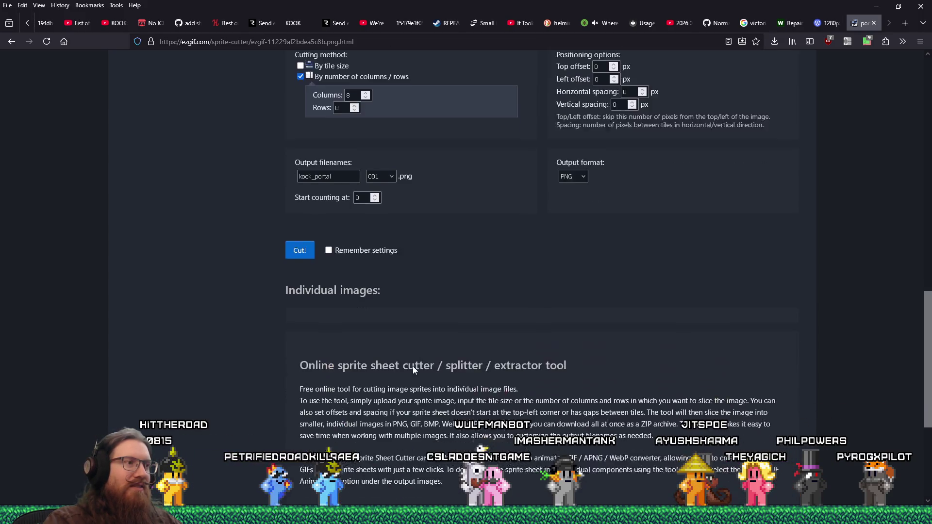
scroll(412, 366, "down", 2)
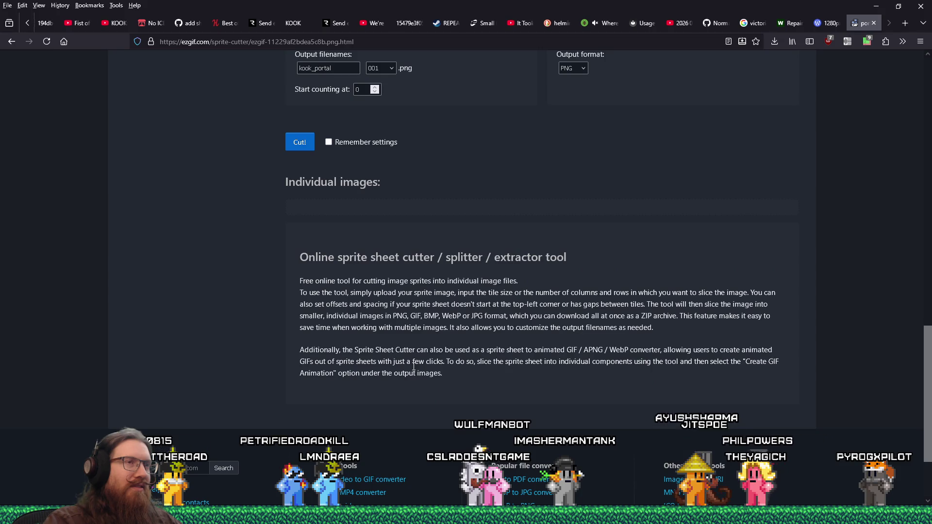
scroll(413, 366, "up", 8)
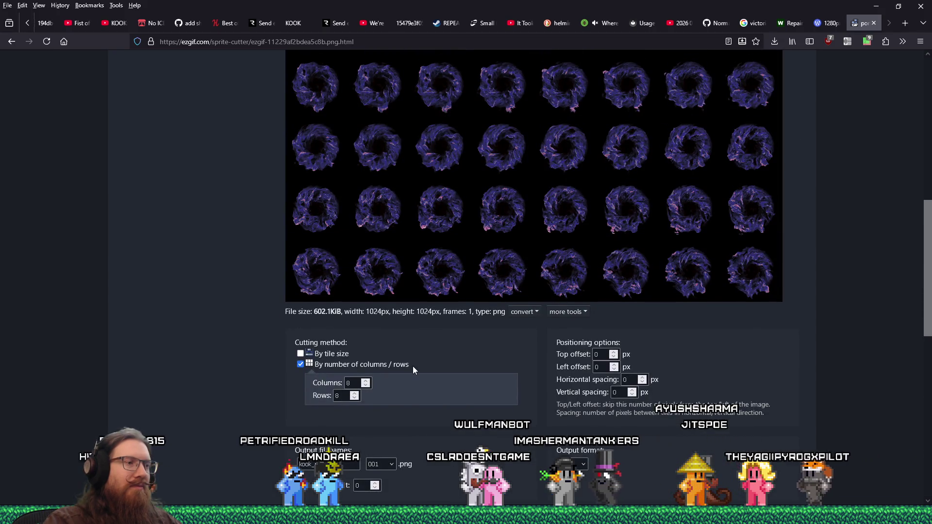
scroll(413, 367, "down", 5)
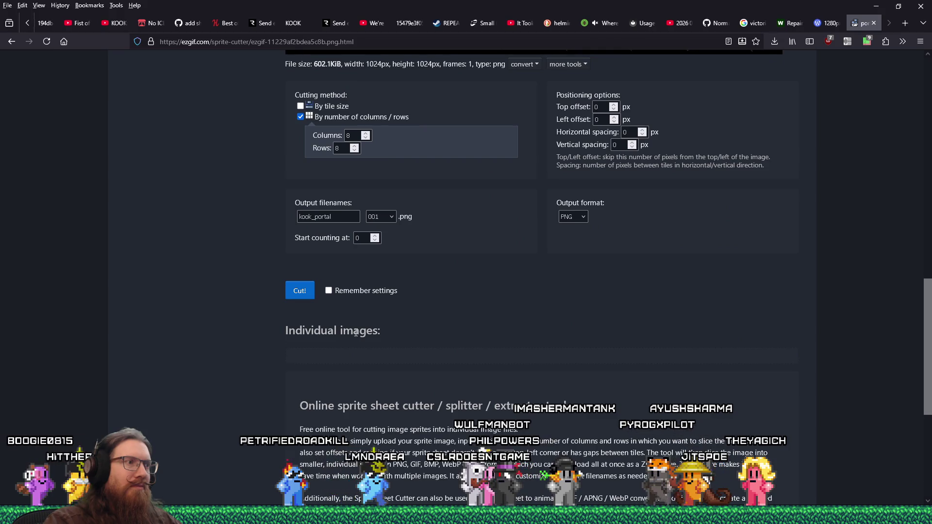
scroll(392, 391, "down", 5)
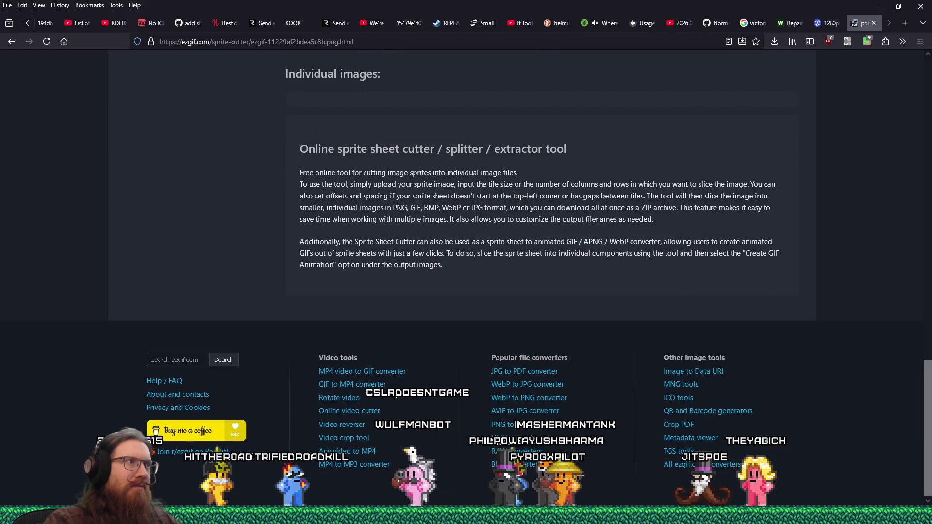
scroll(392, 389, "up", 7)
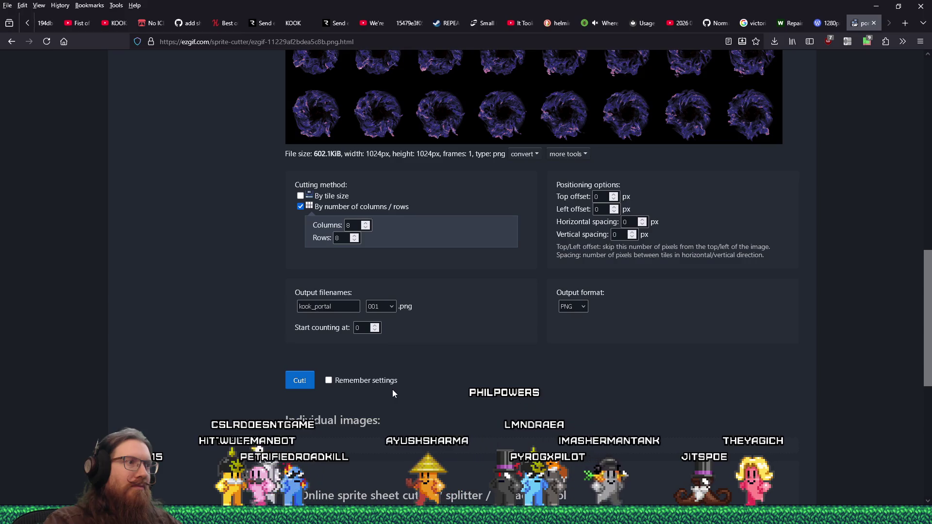
- Switch off uMatrix filtering for Ezgif and reload the sprite cutter page
left_click(867, 41)
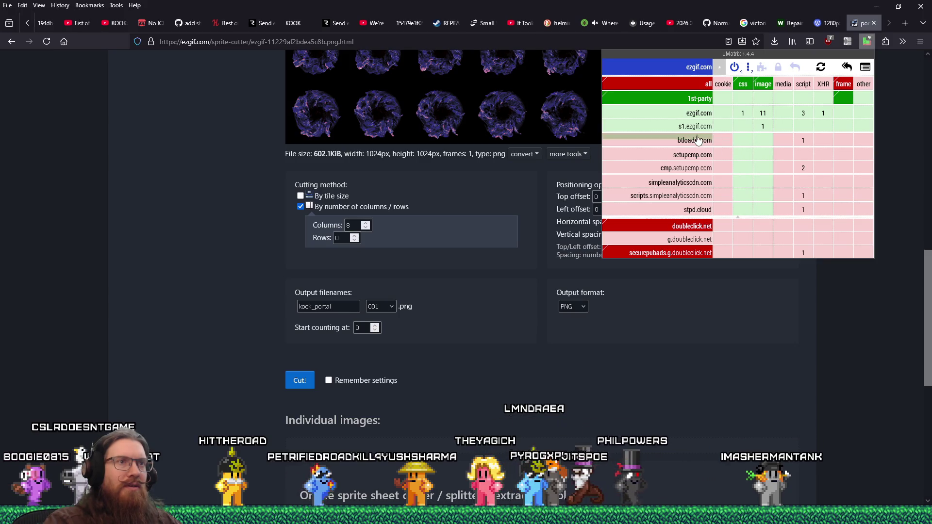
left_click(733, 67)
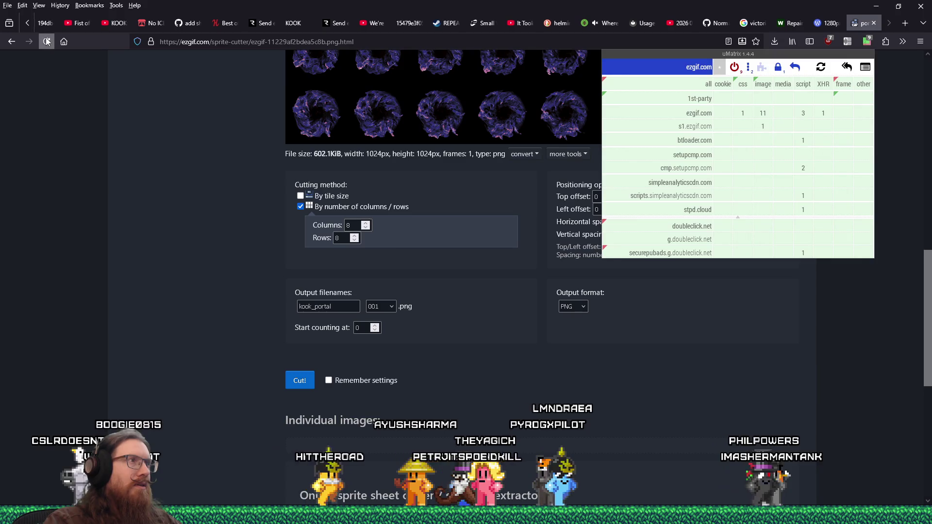
left_click(47, 41)
scroll(340, 175, "down", 3)
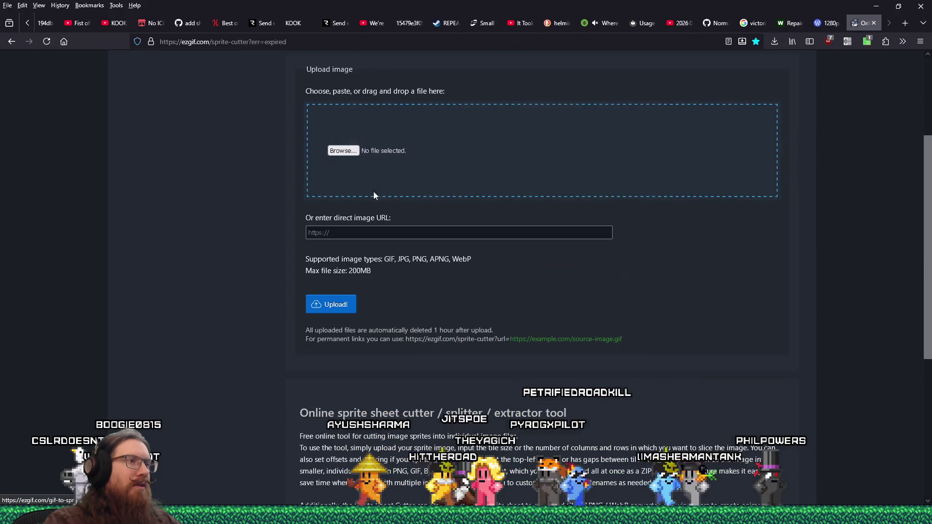
- In the upload file picker, navigate to E:\Projects\KOOK\look_up_table_generator
left_click(351, 152)
type("e")
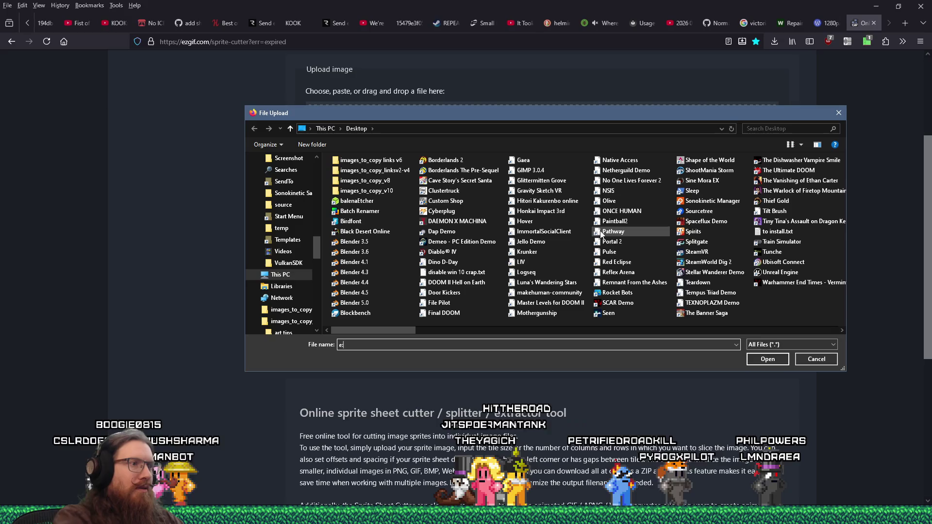
type(":\\projects\\kook")
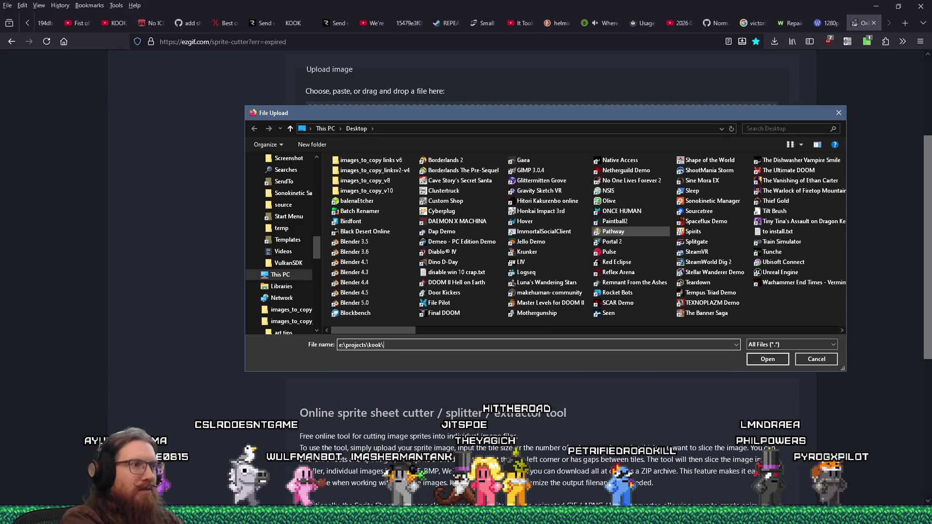
type("\\art_source\\")
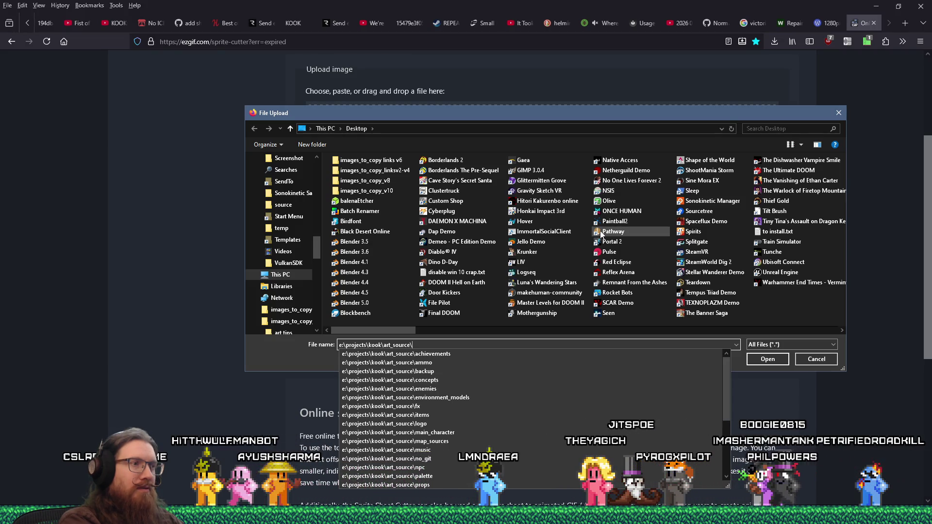
key("Return")
key("alt+Up")
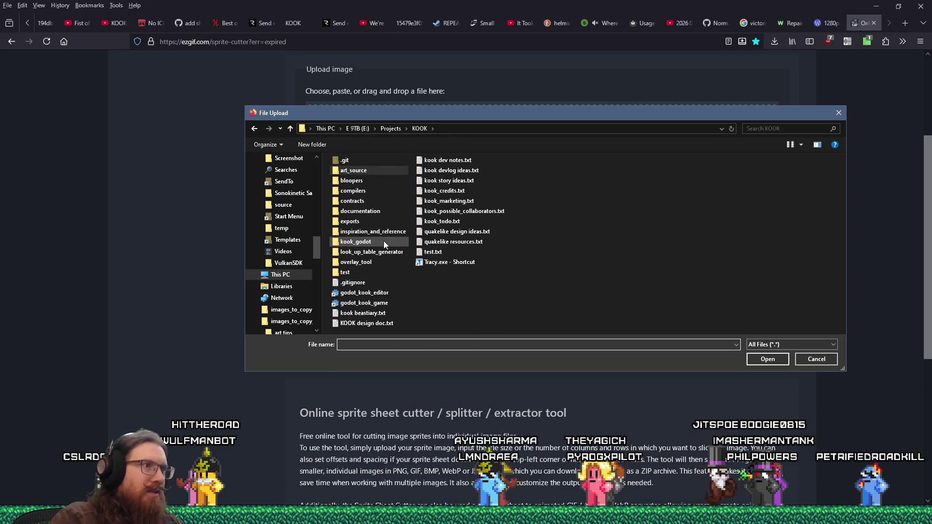
double_click(383, 254)
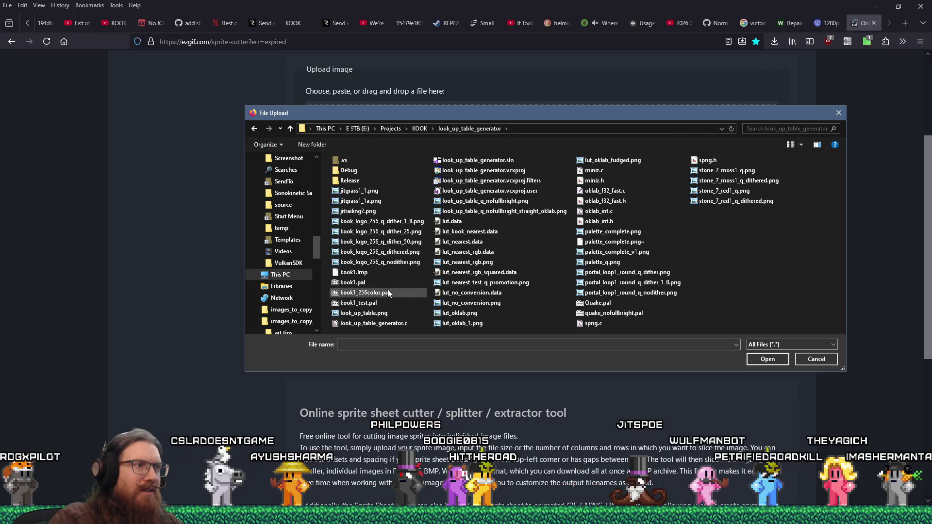
- Sort the files by date modified and upload portal_loop1_round_q_nodither.png
right_click(756, 216)
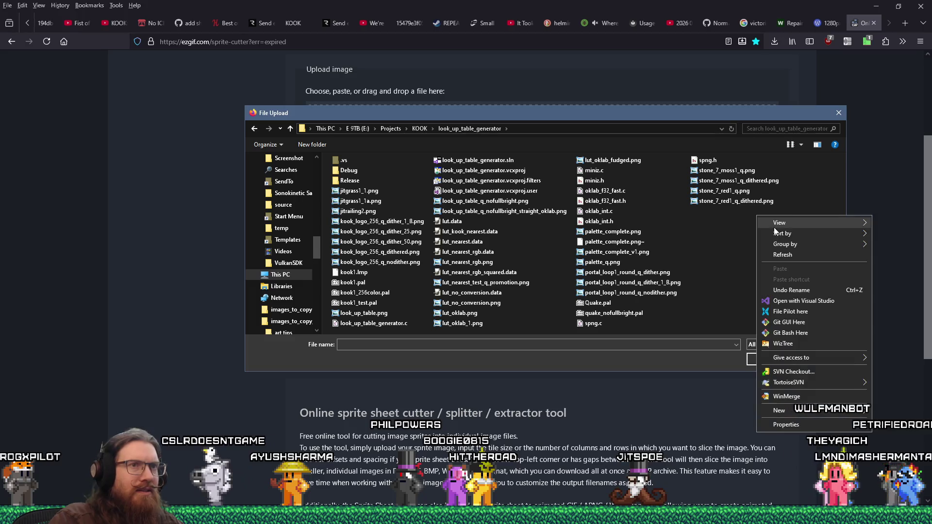
mouse_move(790, 233)
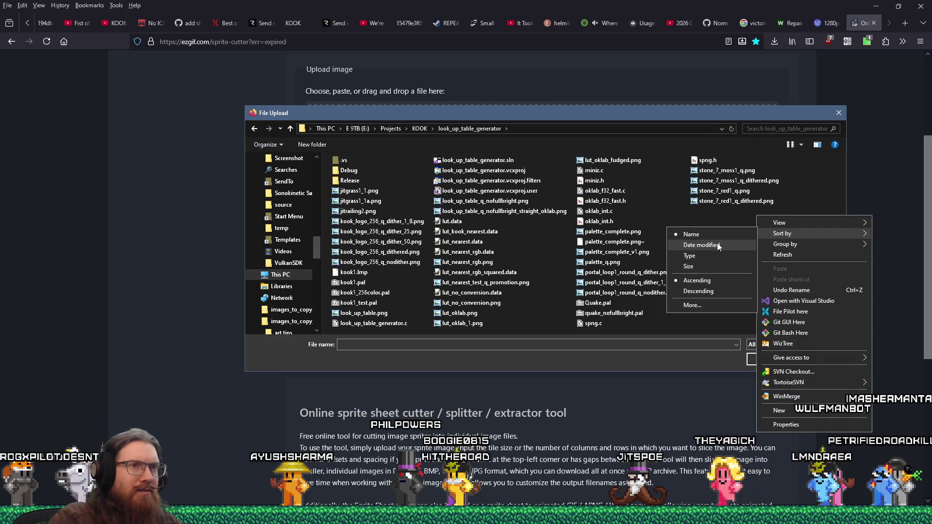
left_click(715, 244)
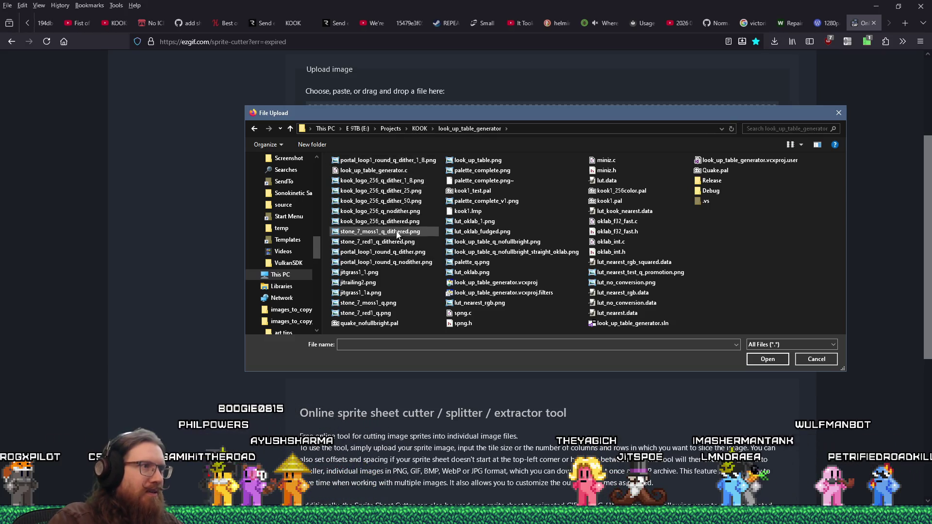
double_click(396, 264)
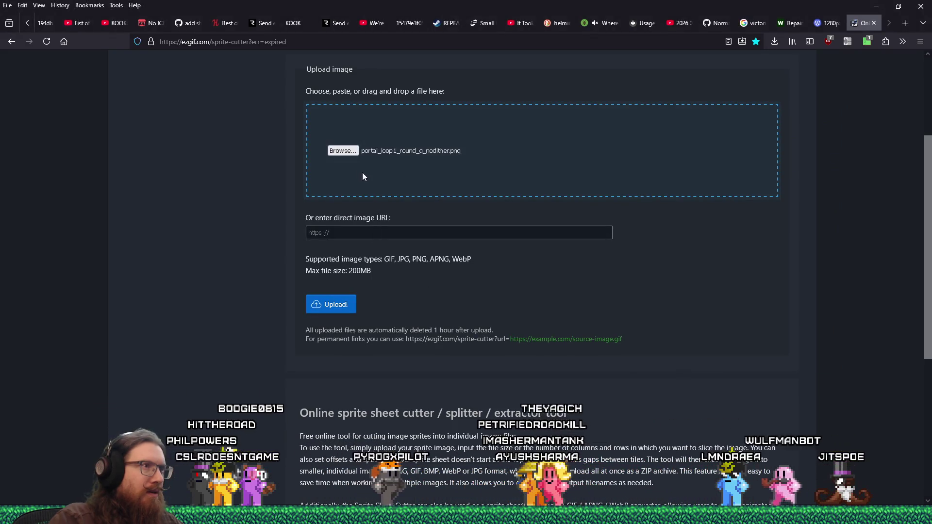
left_click(346, 306)
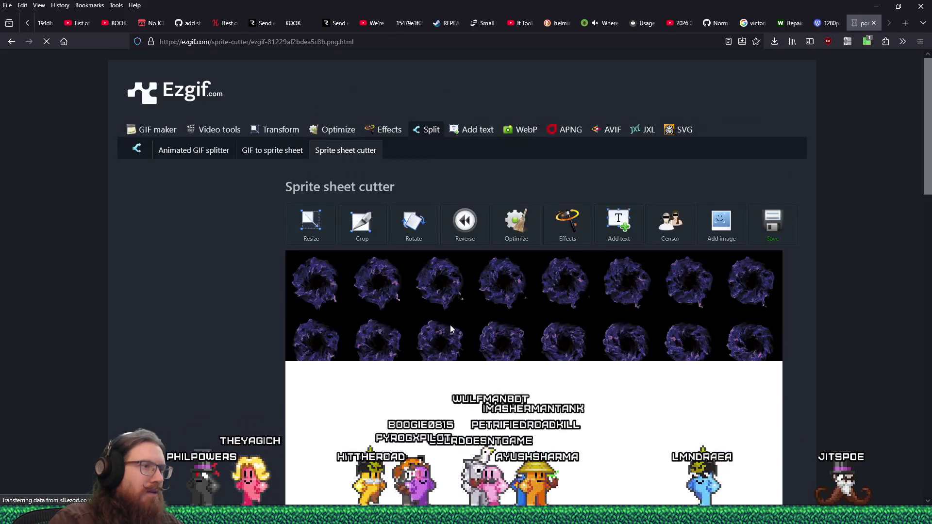
scroll(451, 326, "down", 12)
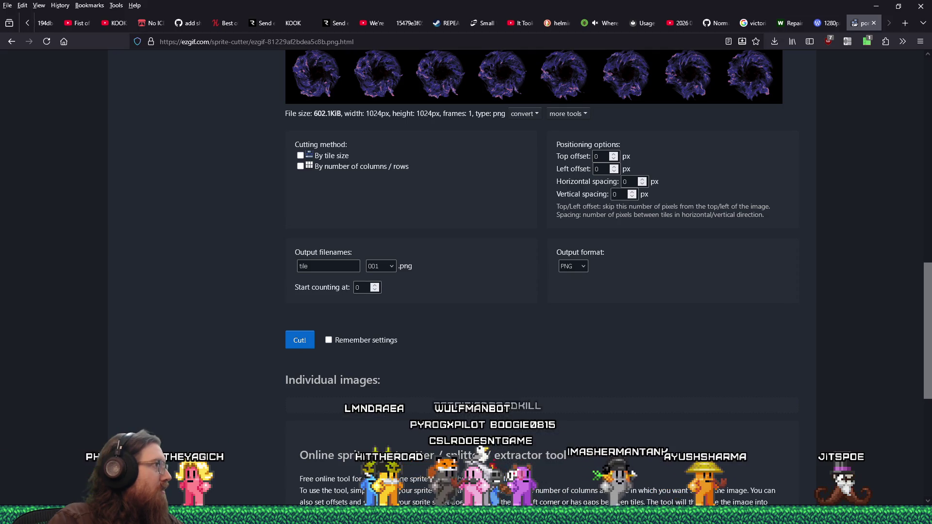
- Switch to Discord and start a modeling-and-texturing reply, typing 'es and'
key("alt+Tab")
type("es and name them a")
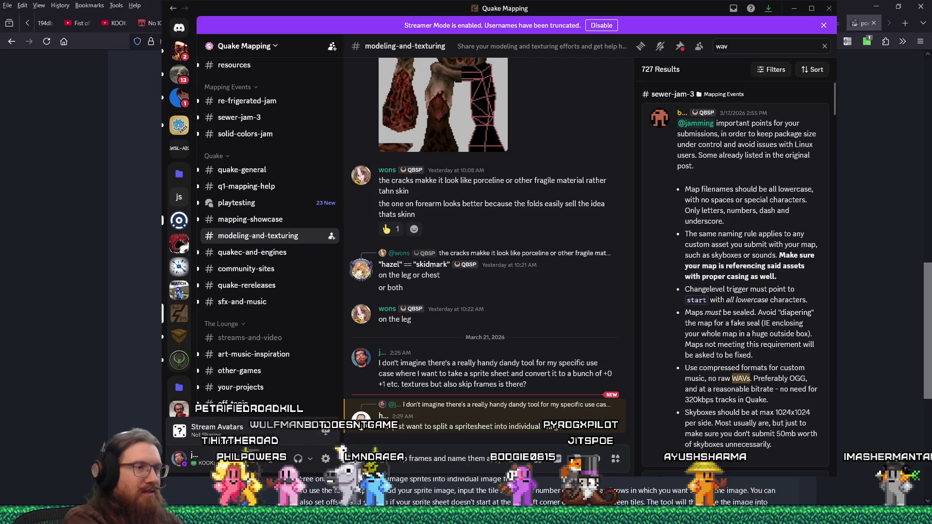
- Send the skipping-frames reply and return to the Ezgif sprite cutter
key("Return")
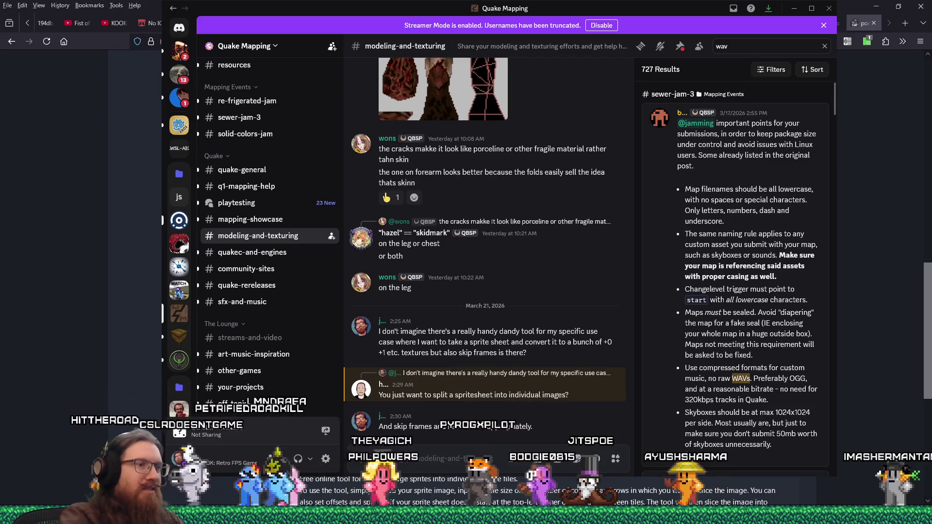
key("alt+Tab")
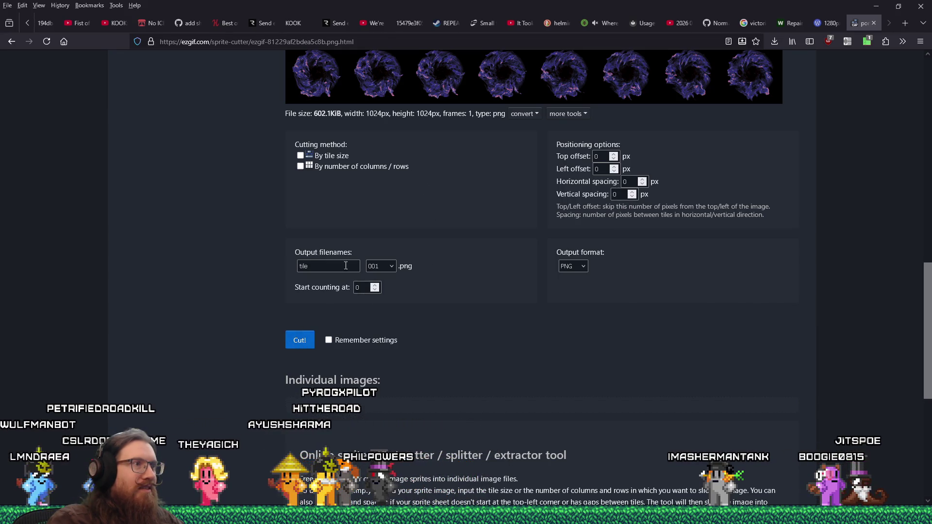
- Cut by number of columns / rows, with 8 columns and 8 rows
scroll(359, 252, "up", 3)
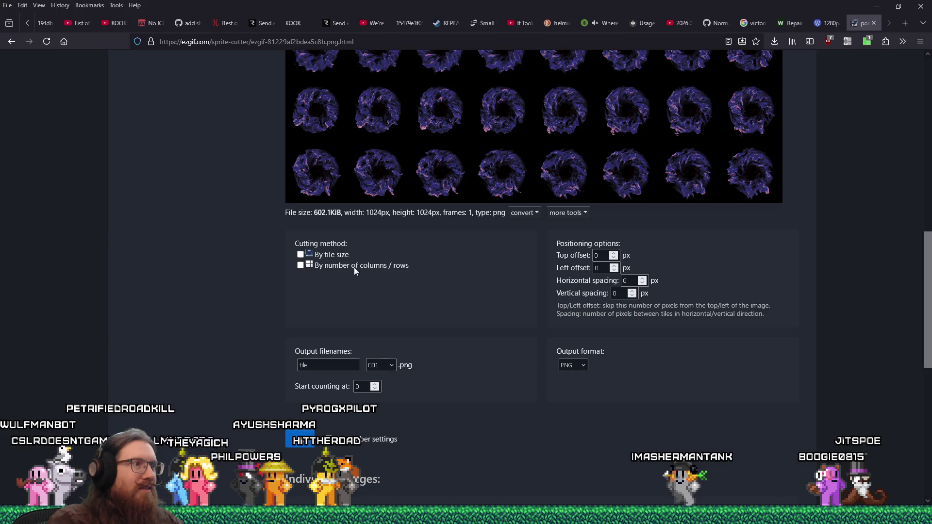
left_click(301, 254)
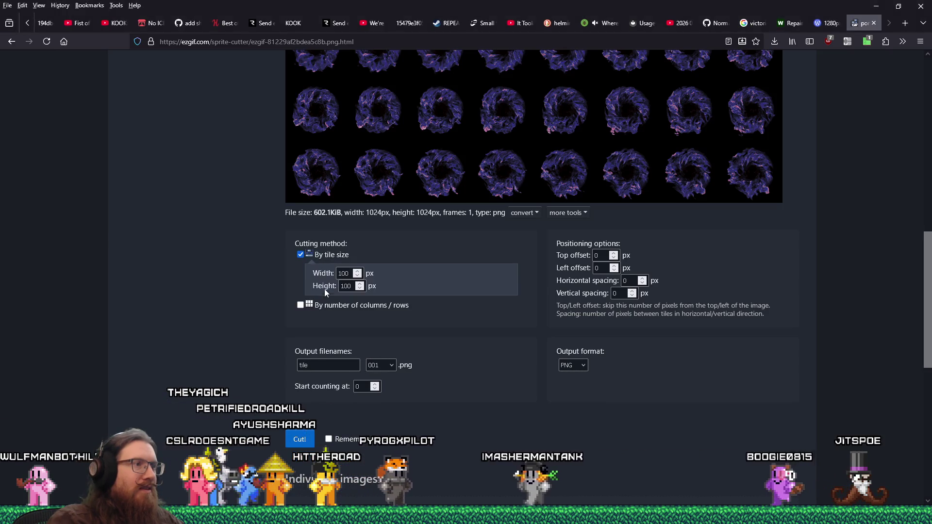
left_click(301, 305)
double_click(353, 324)
type("8")
key("Tab")
type("8")
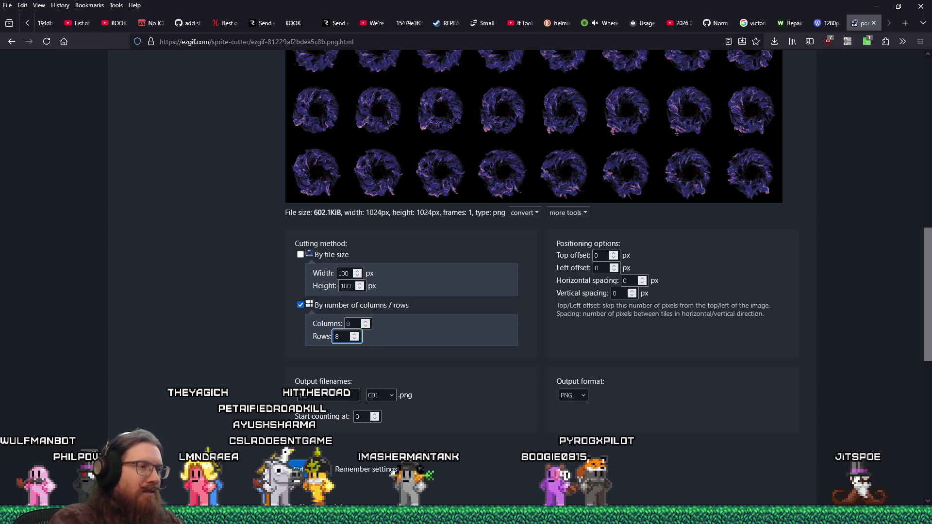
- Replace the 'tile' output filename with kook_portal, keeping the 001 numbering
scroll(459, 327, "down", 2)
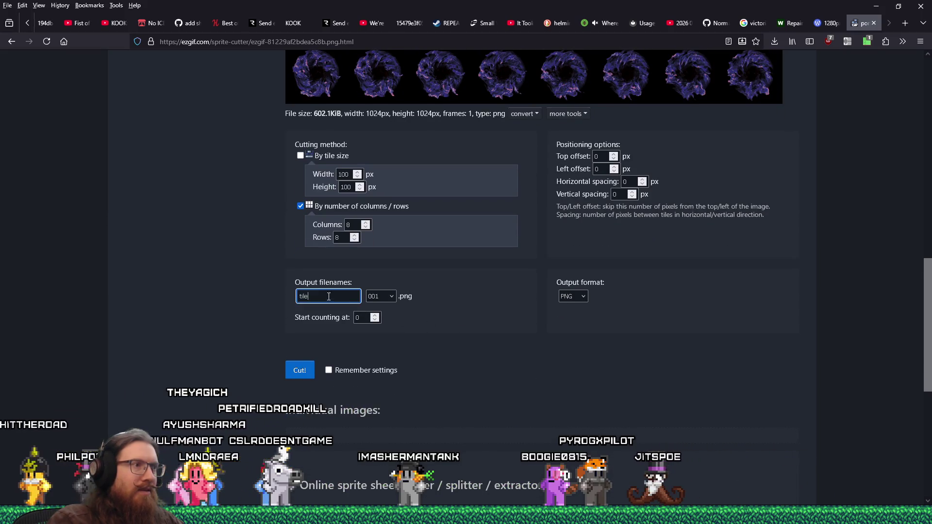
left_click(392, 297)
left_click(391, 297)
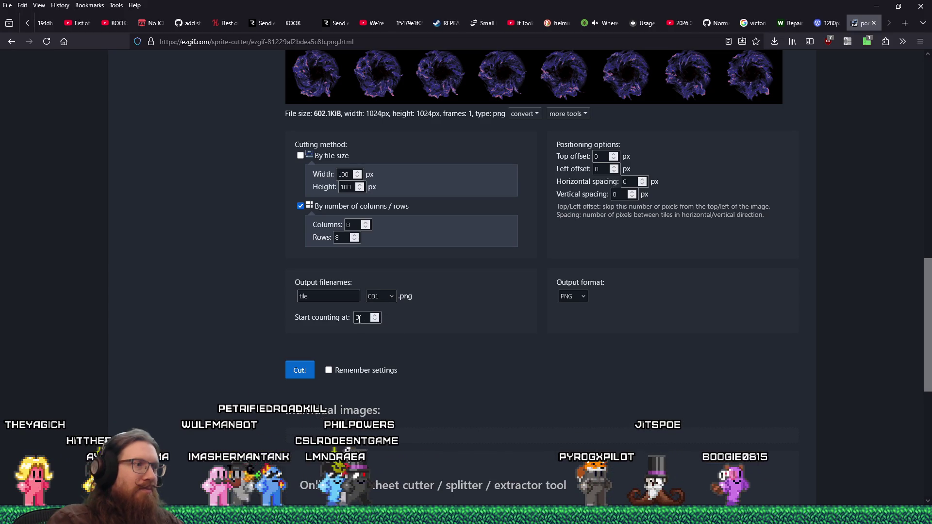
left_click(384, 298)
left_click(330, 296)
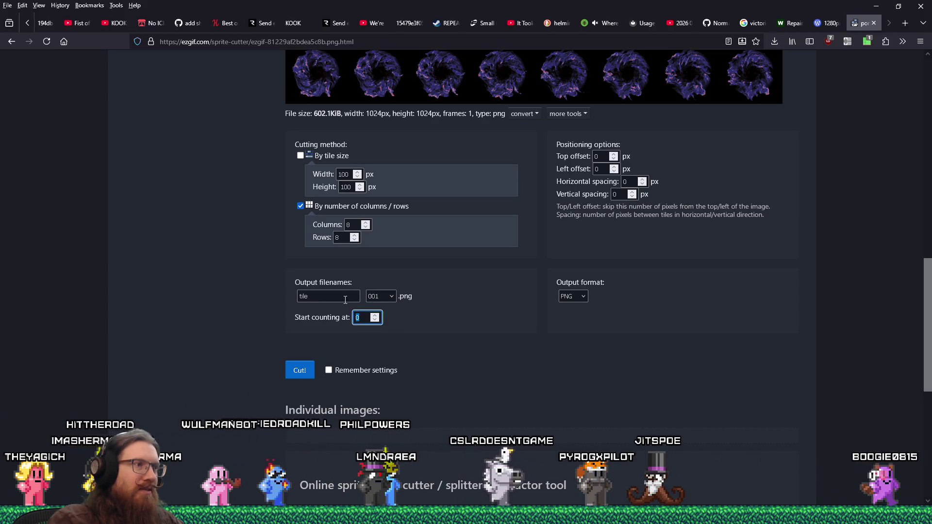
left_click_drag(330, 296, 238, 295)
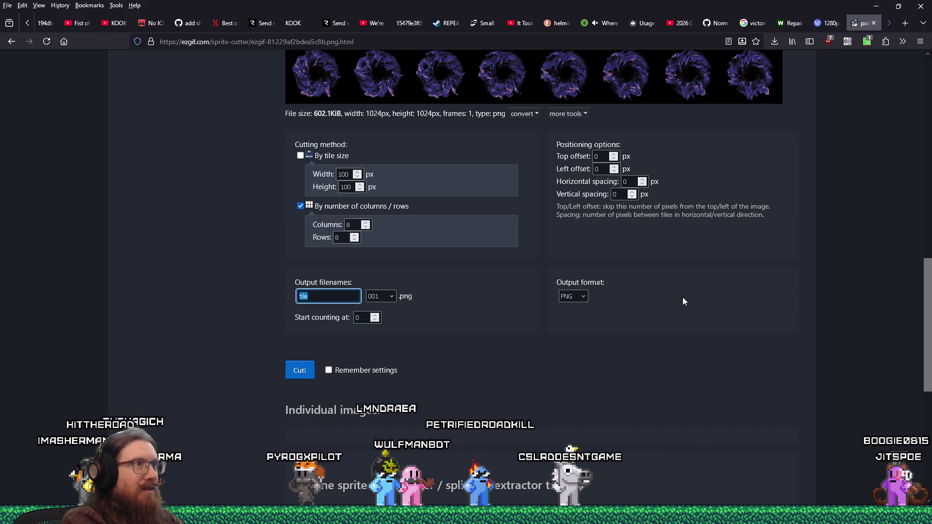
type("portal")
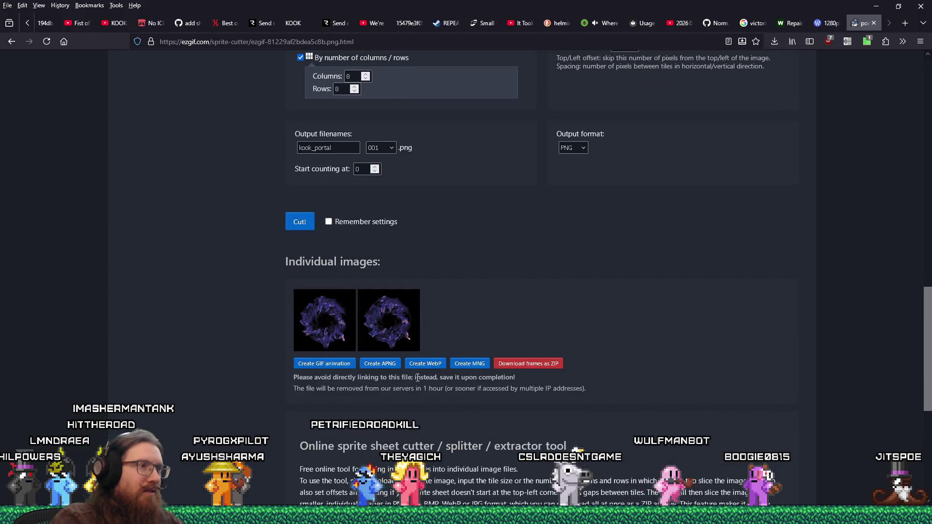
- Review the cut kook_portal frames and download them all as a ZIP
scroll(416, 377, "down", 10)
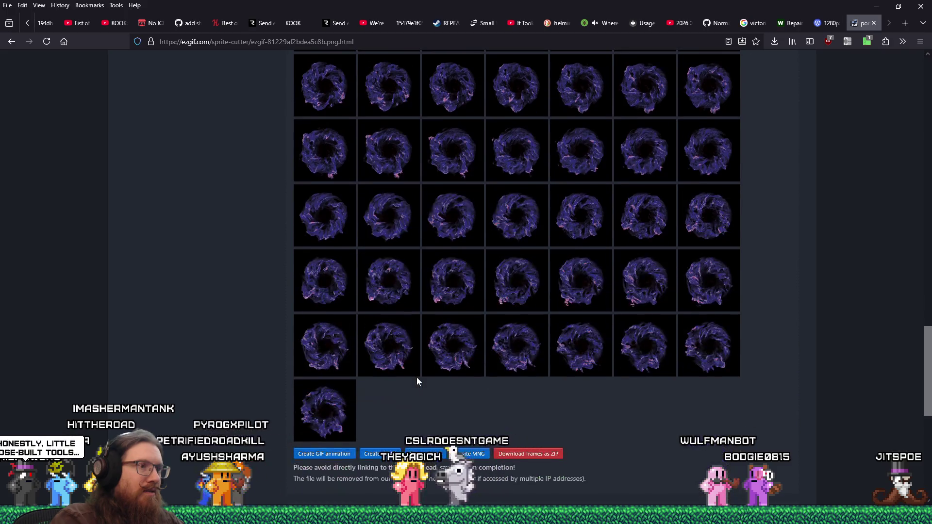
scroll(416, 377, "down", 1)
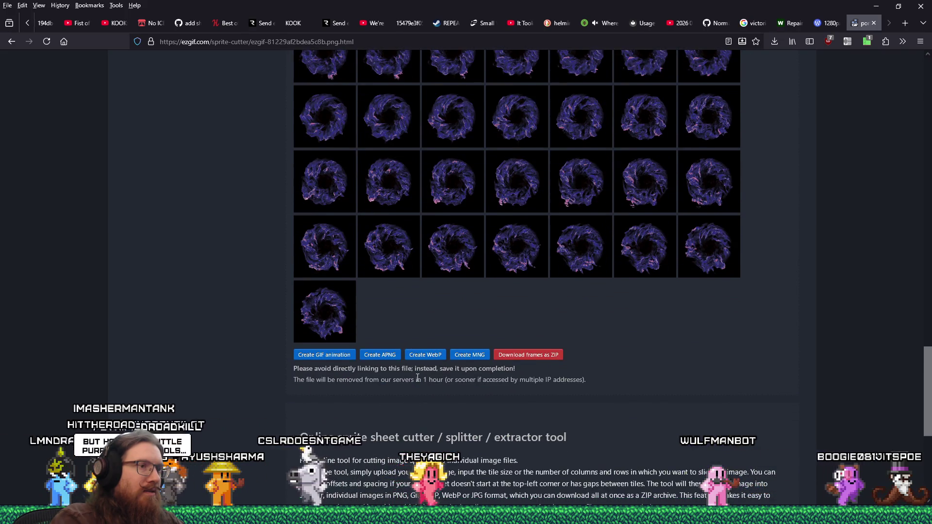
scroll(418, 377, "up", 11)
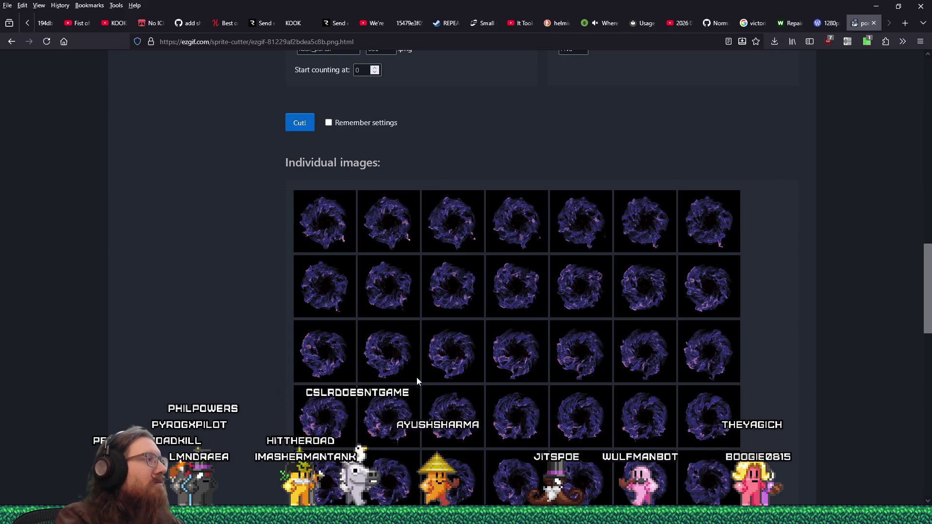
scroll(427, 359, "down", 3)
scroll(432, 359, "down", 5)
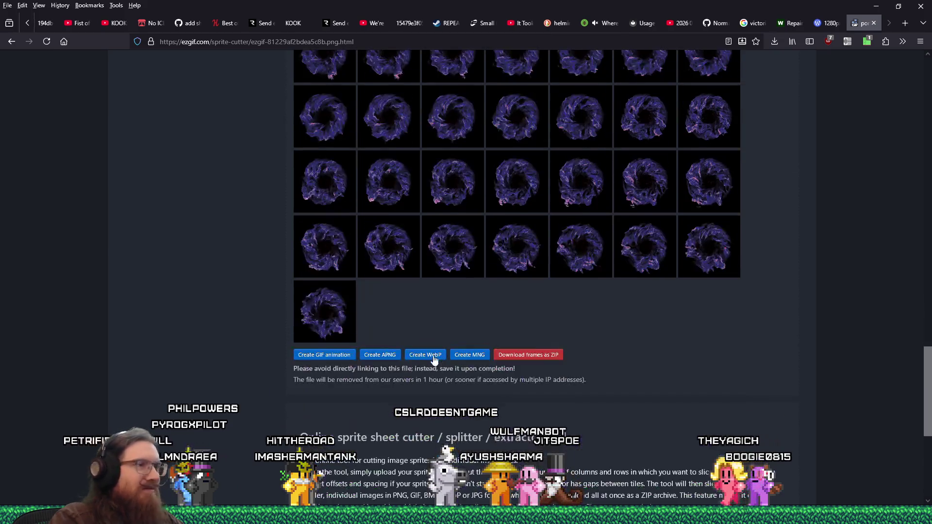
left_click(537, 356)
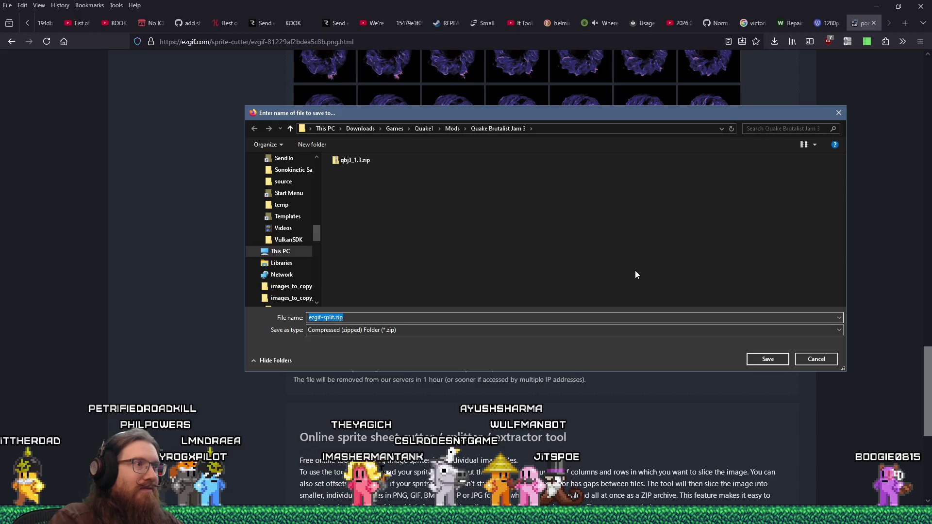
- Point the save dialog at the E:\Projects folder
key("alt+Tab")
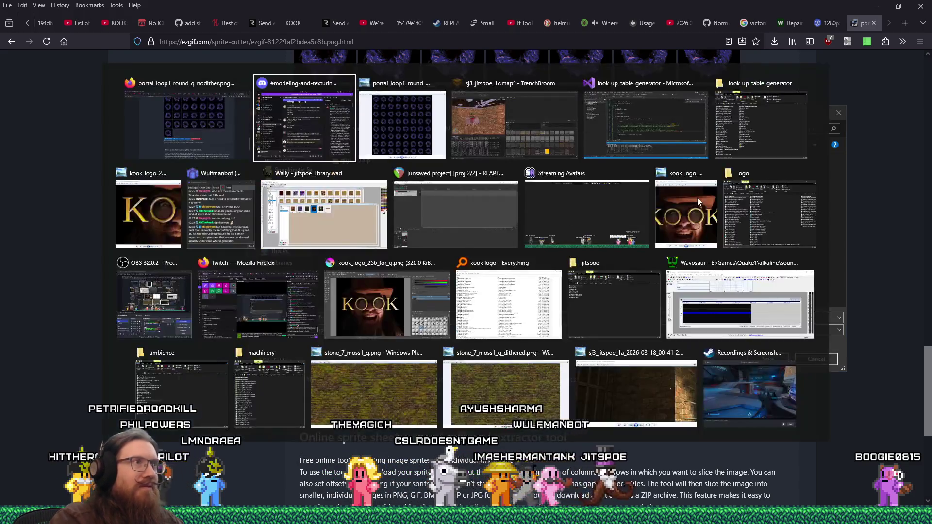
key("super+r")
type("e")
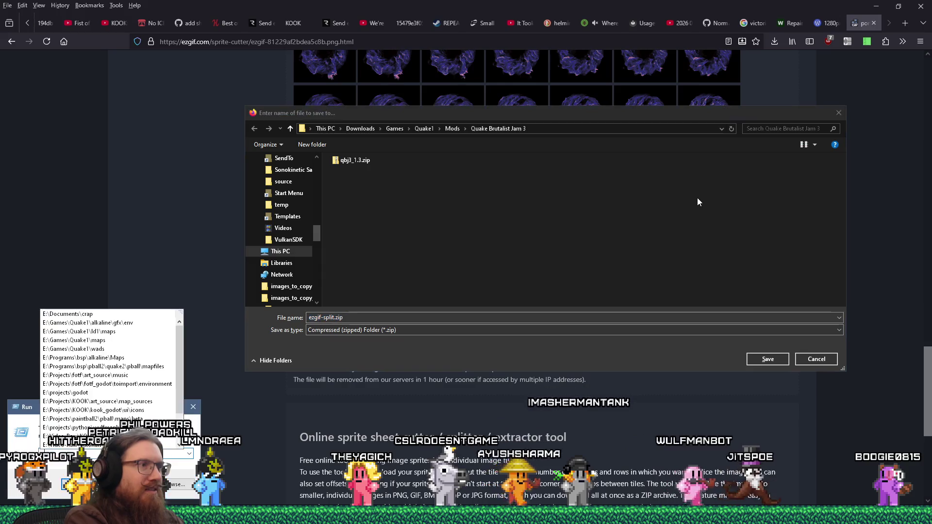
key("Escape")
key("Escape")
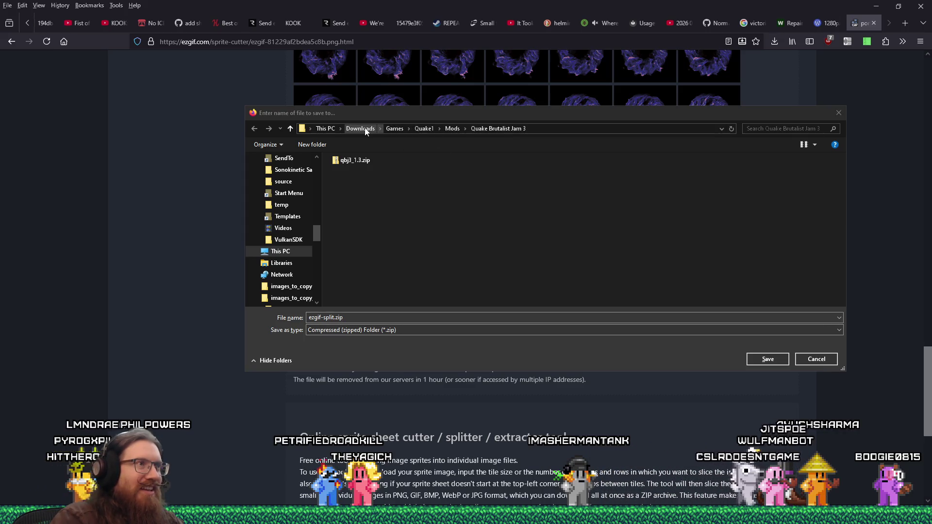
left_click(591, 129)
type("e")
key("BackSpace")
key("BackSpace")
key("BackSpace")
type("rojects\\quake")
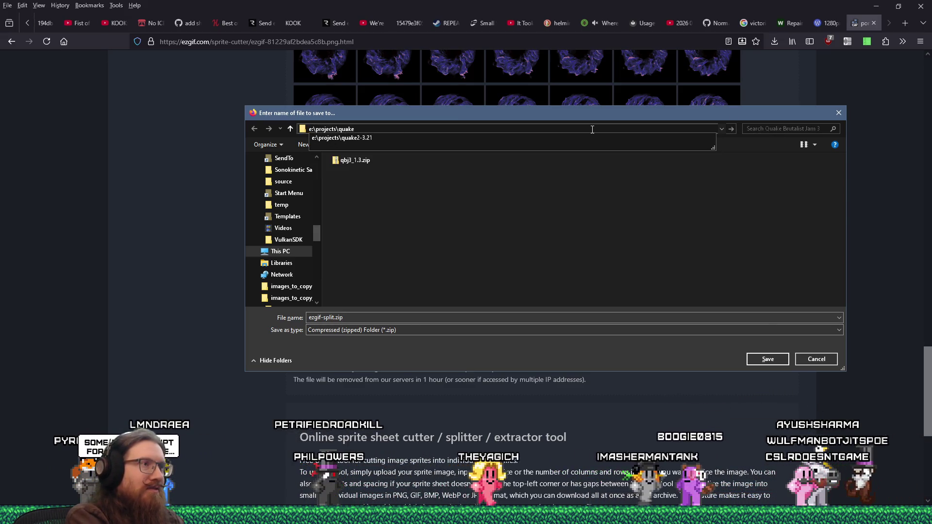
key("BackSpace")
key("BackSpace")
key("BackSpace")
key("Return")
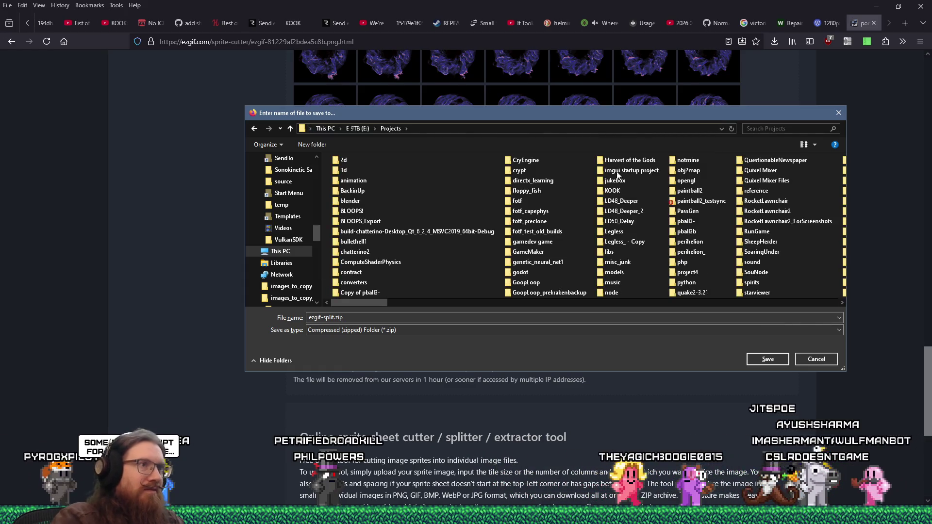
- Create nested Quake, Textures and Portal folders under Projects and open Portal
right_click(496, 206)
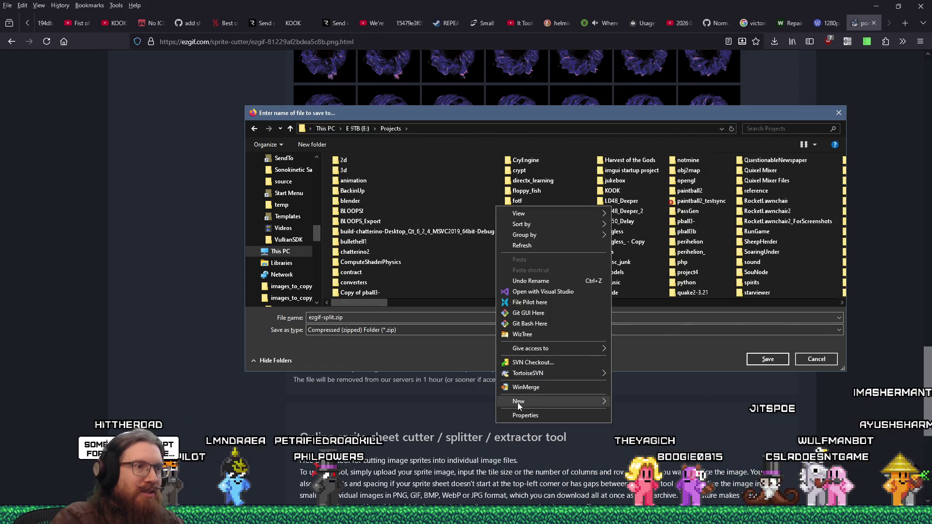
mouse_move(517, 401)
left_click(638, 283)
type("Quake")
key("Return")
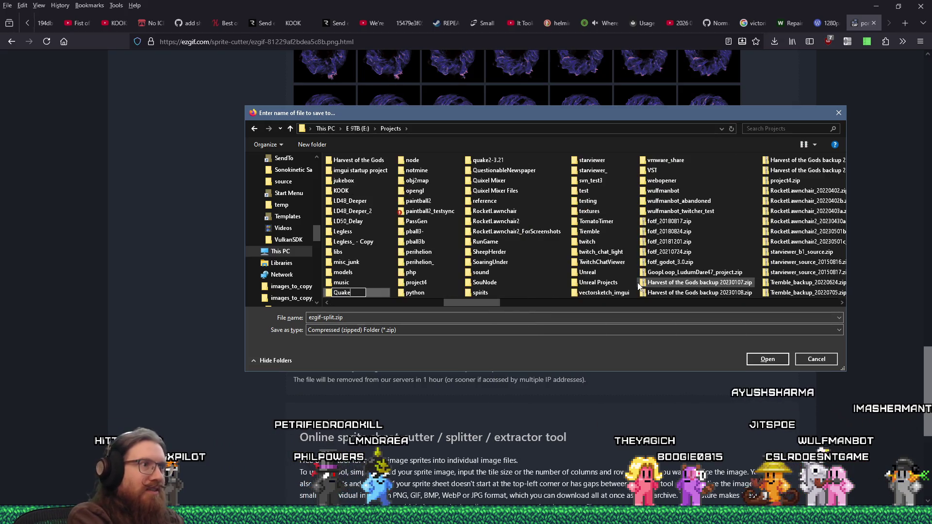
key("Return")
right_click(538, 221)
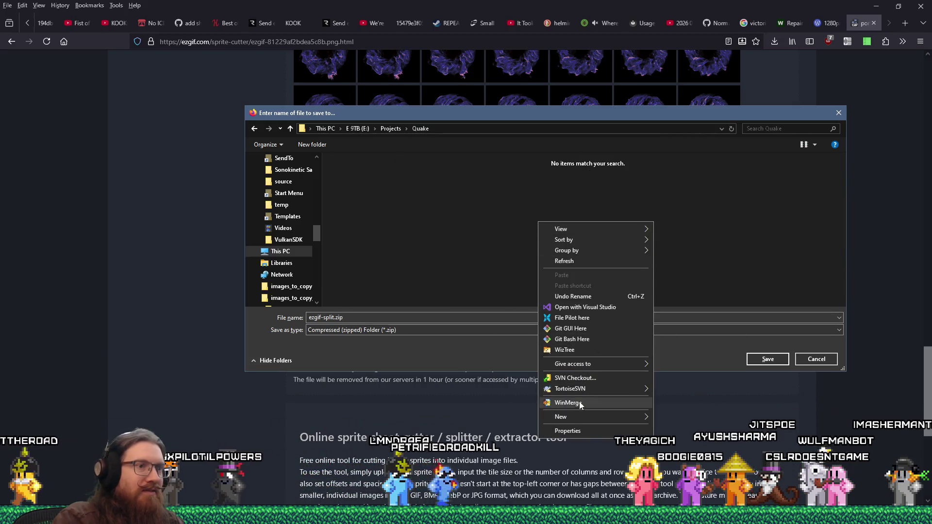
mouse_move(575, 414)
left_click(680, 289)
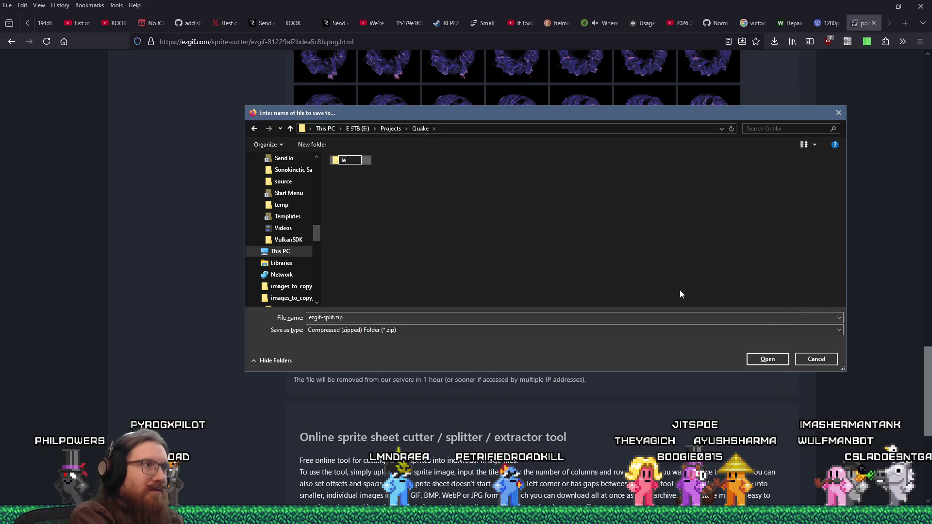
type("Textures")
key("Return")
key("Return")
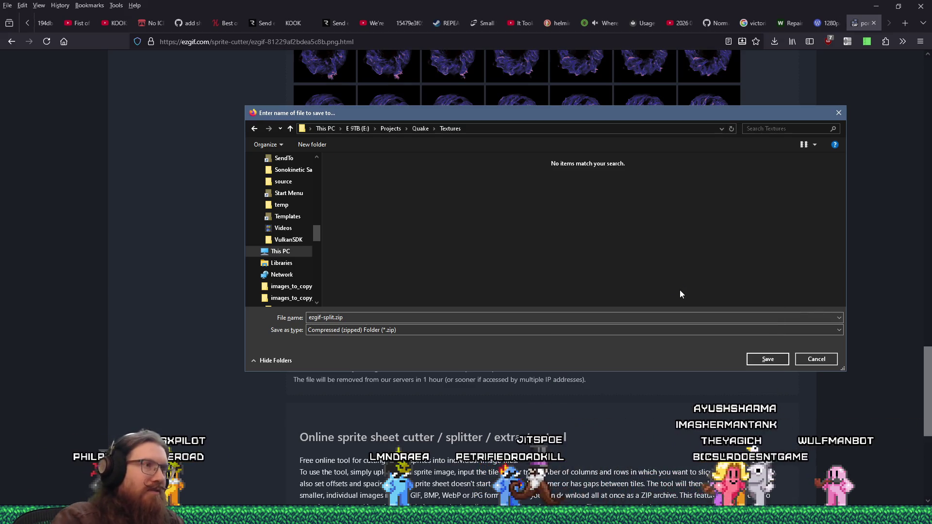
right_click(490, 242)
mouse_move(549, 435)
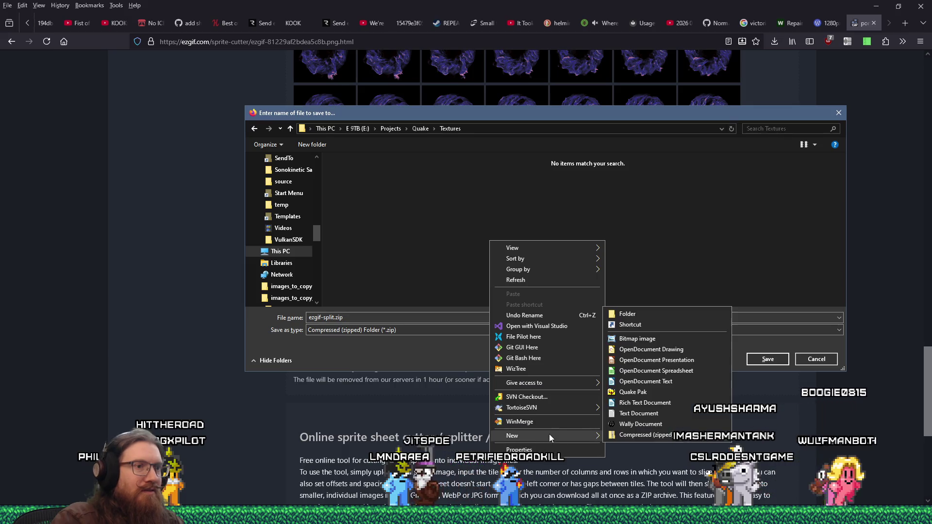
left_click(636, 313)
type("P")
key("Return")
key("Return")
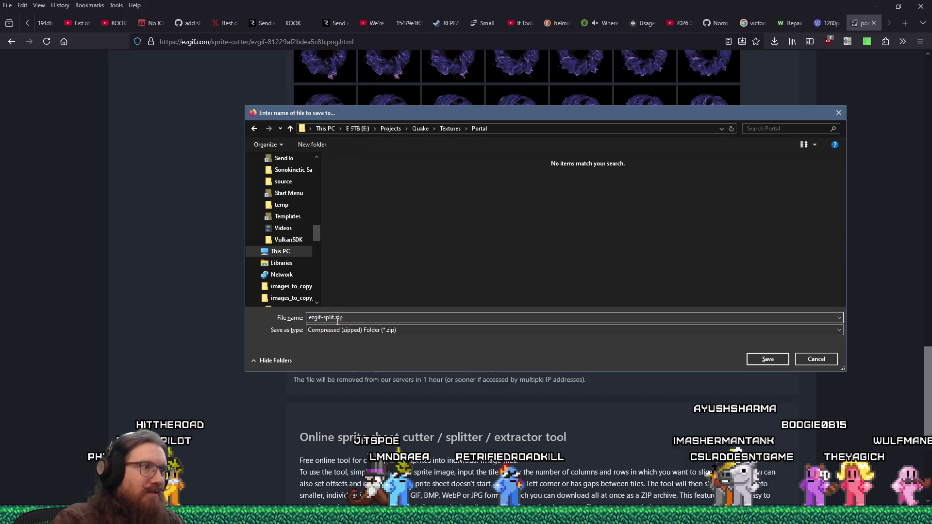
- Save the ZIP as kook_portal_ezgif-split.zip
key("Right")
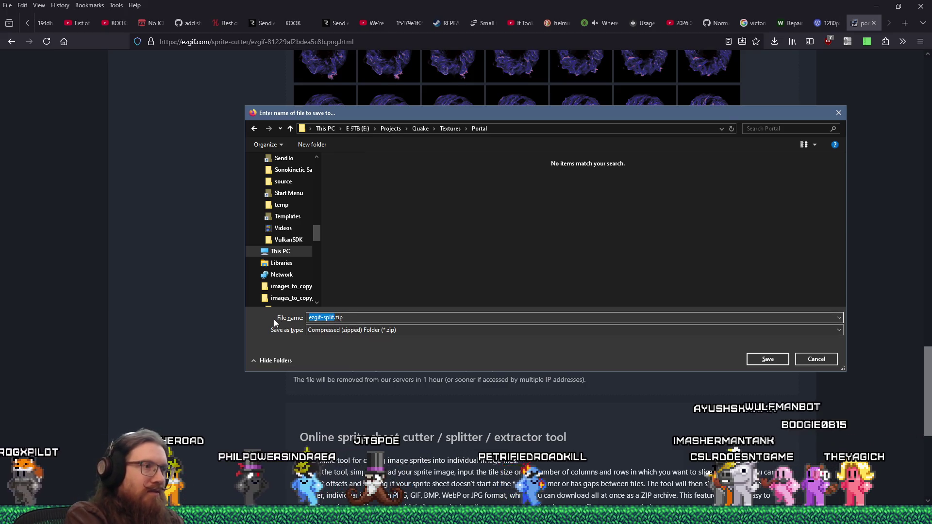
key("Home")
type("kook_port")
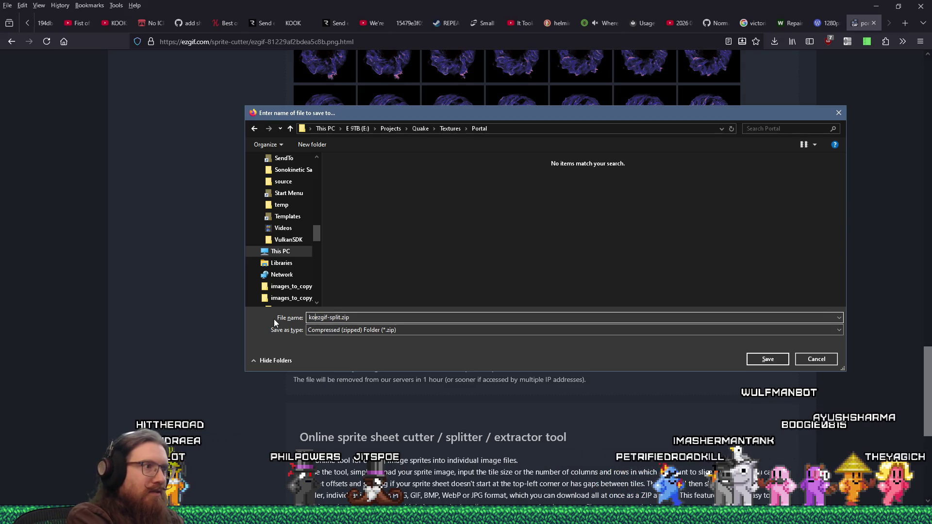
type("al_")
key("Return")
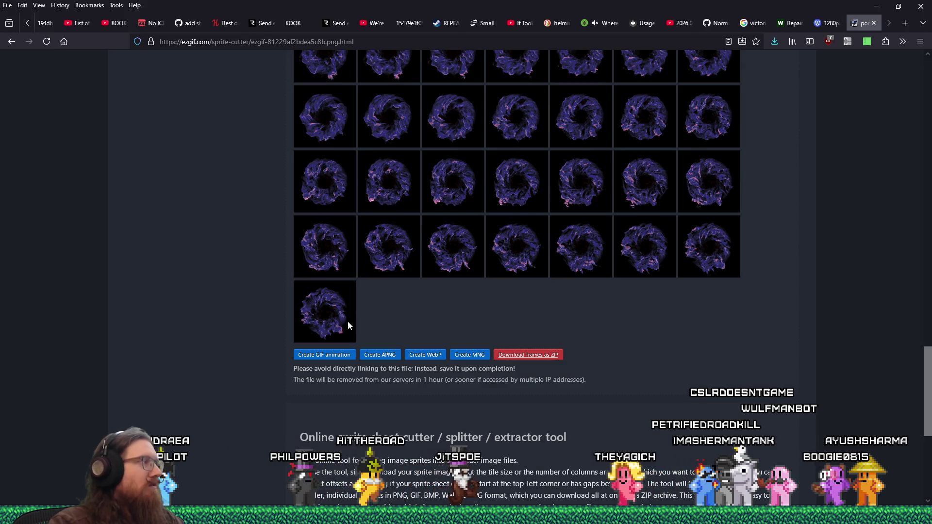
- Open the download's Portal folder and 7-Zip extract the archive to kook_portal_ezgif-split\
left_click(775, 40)
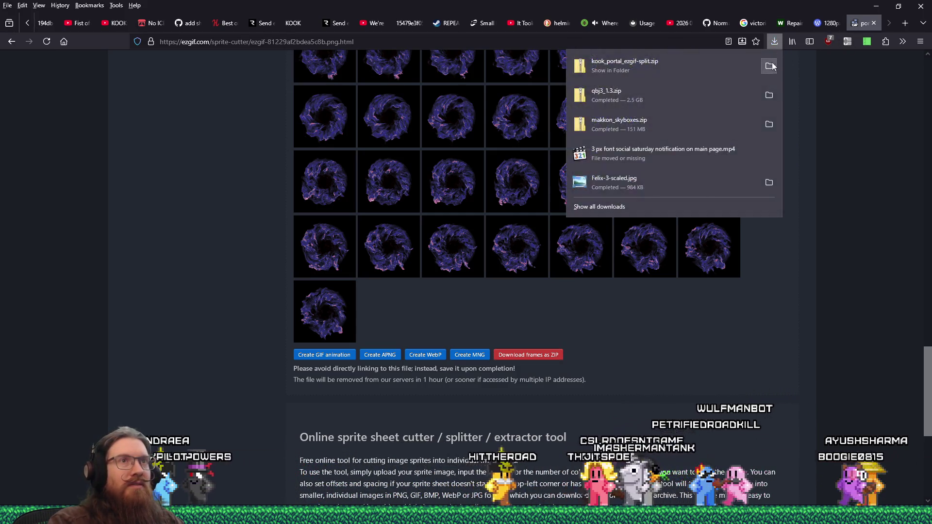
left_click(774, 41)
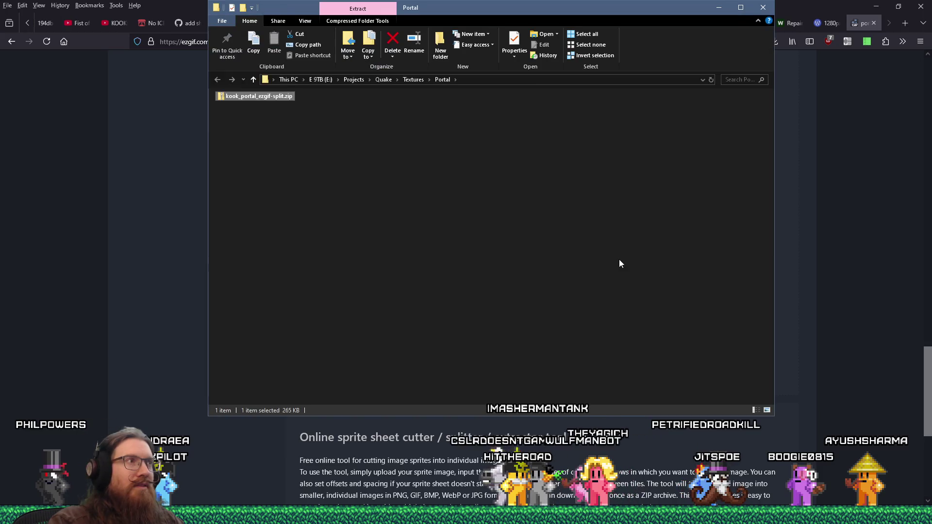
double_click(284, 98)
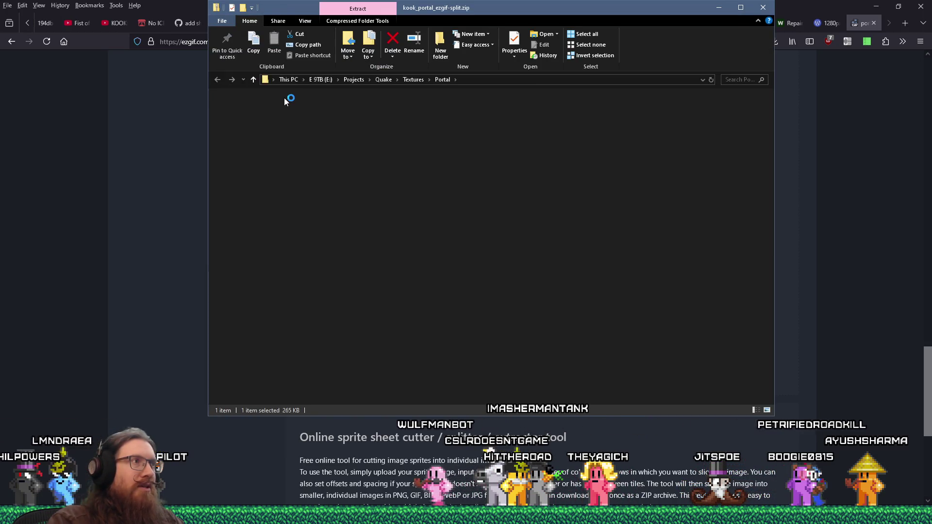
left_click(443, 80)
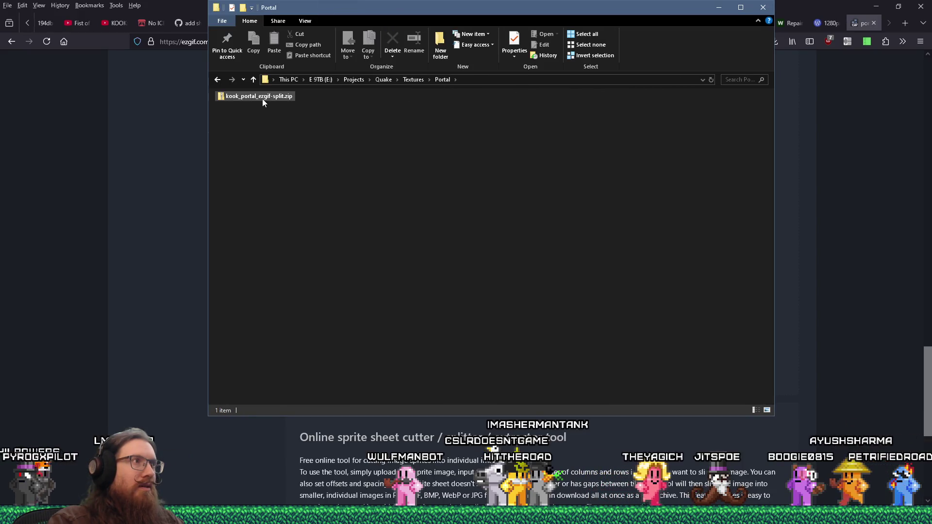
right_click(280, 109)
mouse_move(330, 113)
left_click(432, 156)
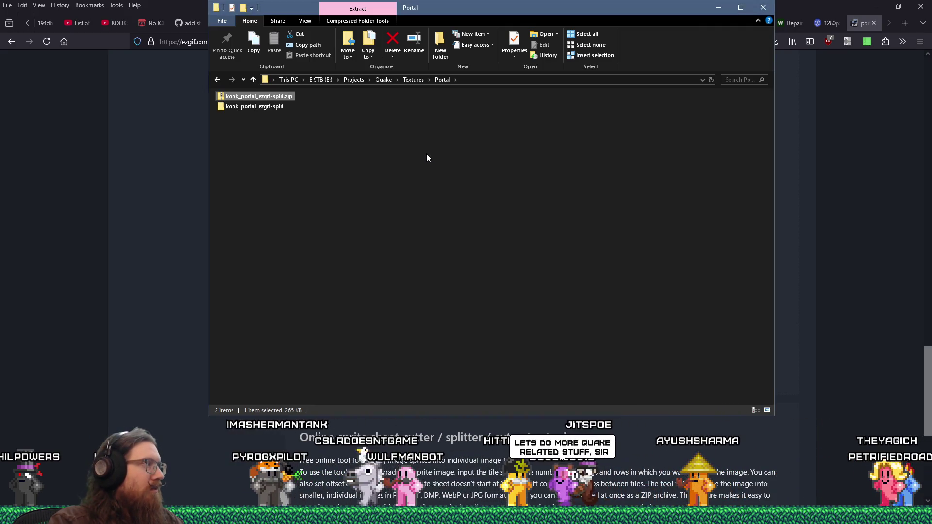
left_click(278, 109)
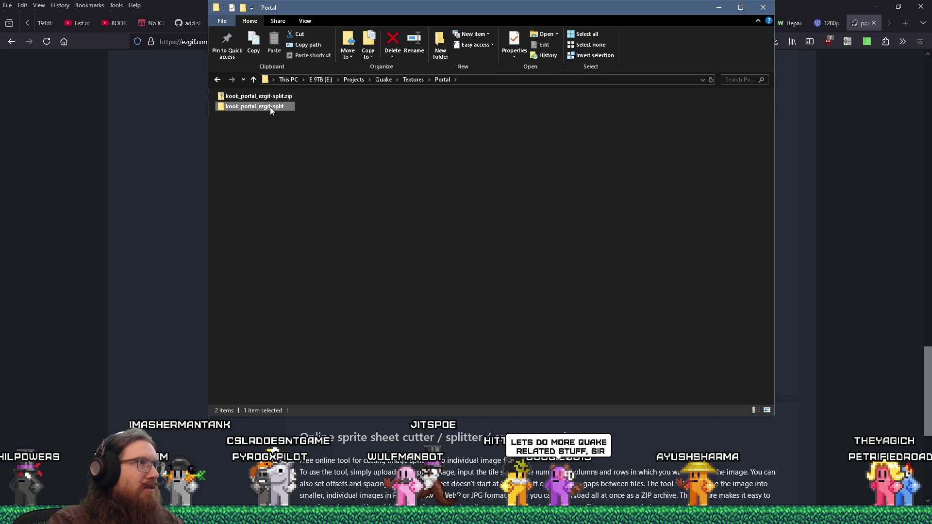
- Open the kook_portal_ezgif-split folder and sort its 64 frames by name
double_click(270, 107)
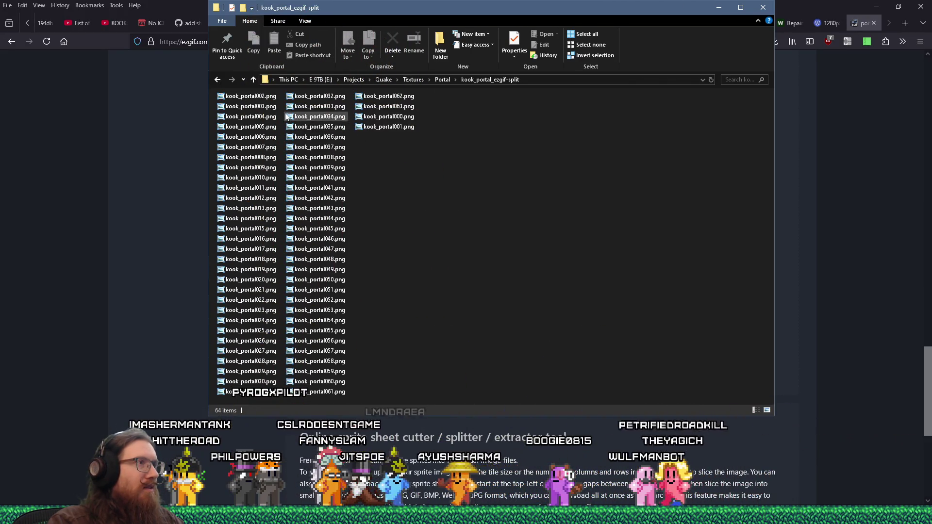
left_click(264, 100)
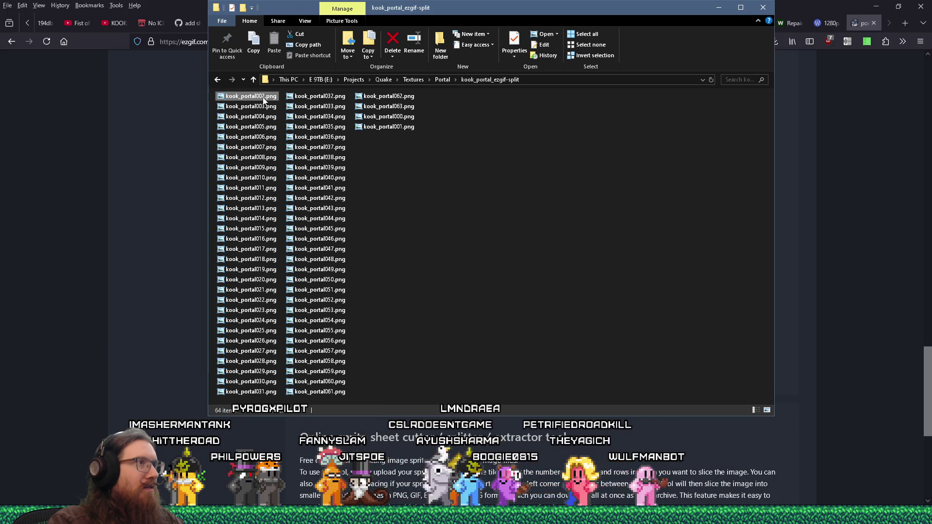
right_click(423, 183)
mouse_move(463, 195)
left_click(570, 199)
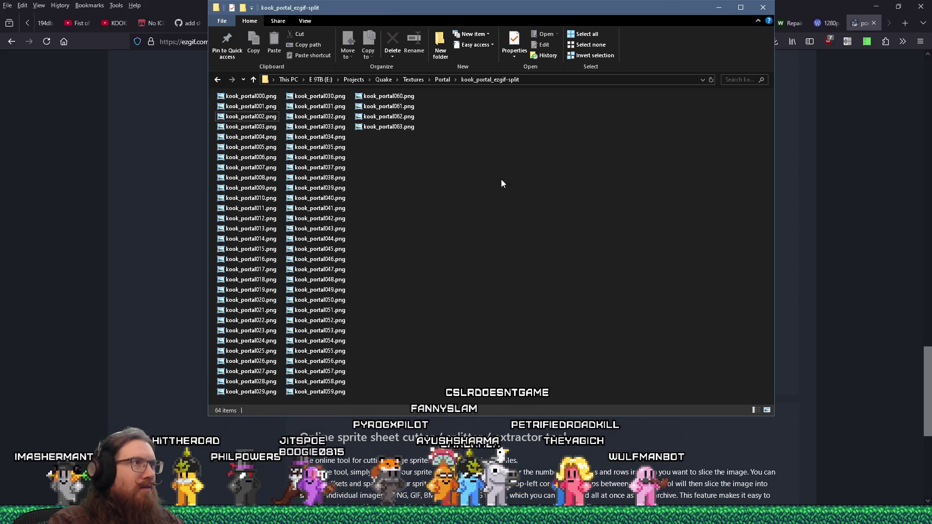
- Select frames kook_portal000, kook_portal015 and kook_portal018
left_click(274, 99)
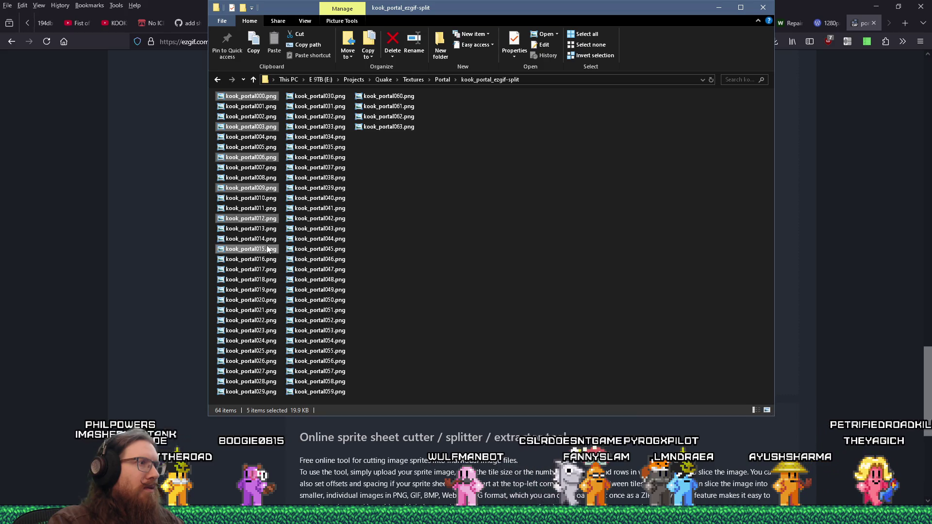
left_click(268, 249, "ctrl")
left_click(269, 280, "ctrl")
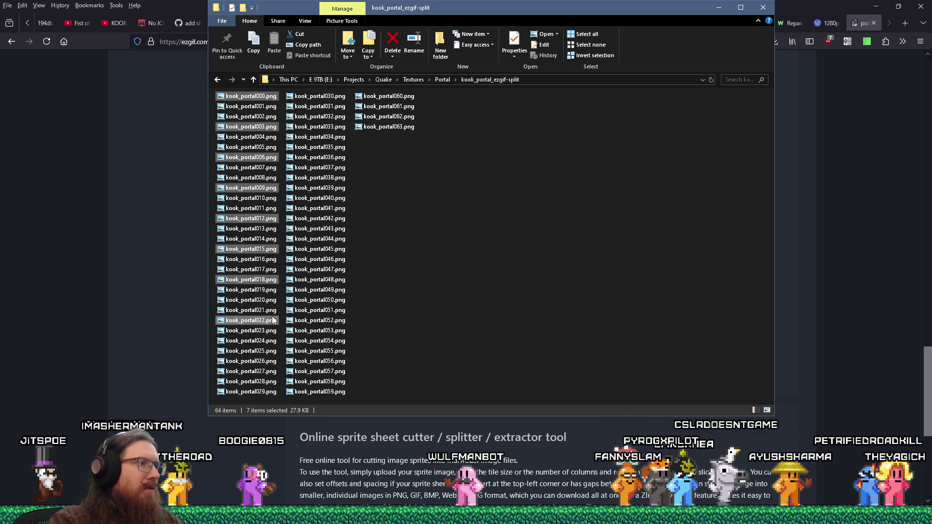
- Add every third frame from kook_portal021 to 048, plus 060, to the selection
left_click(269, 312, "ctrl")
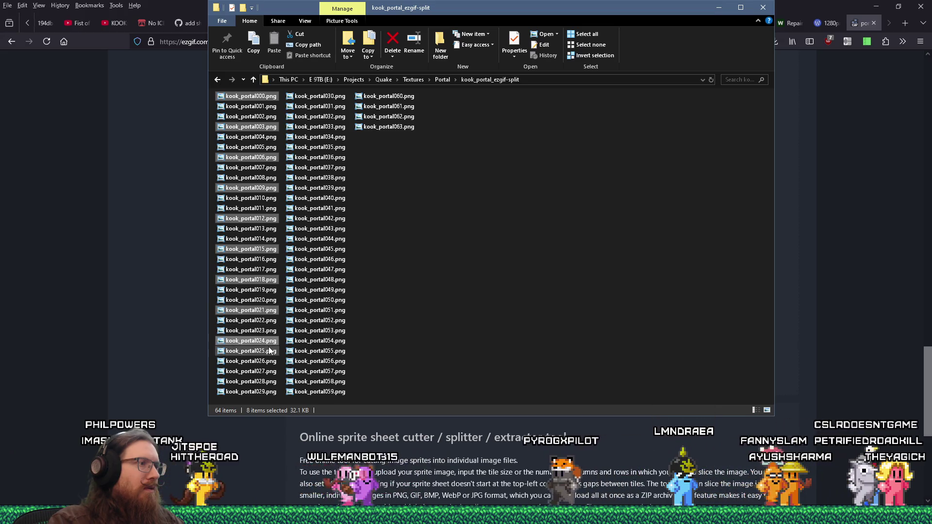
left_click(266, 341, "ctrl")
left_click(265, 372, "ctrl")
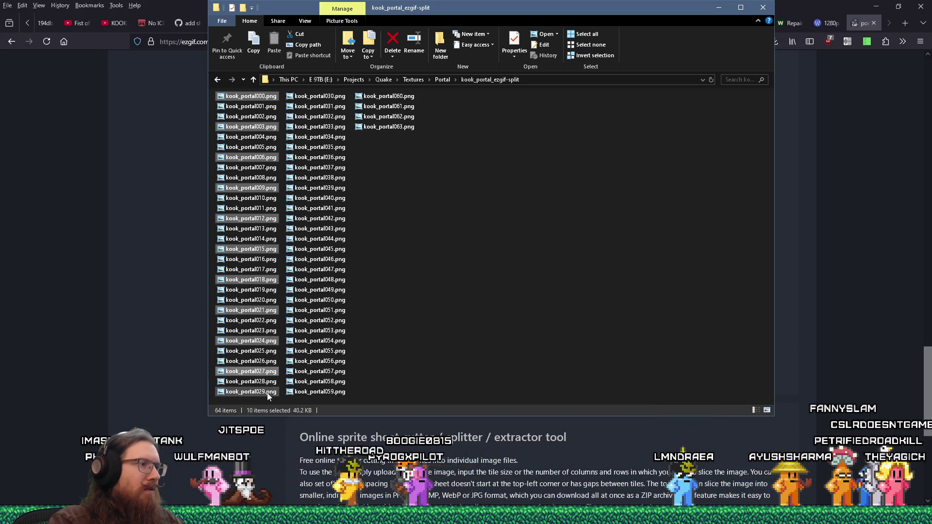
left_click(338, 99, "ctrl")
left_click(338, 127, "ctrl")
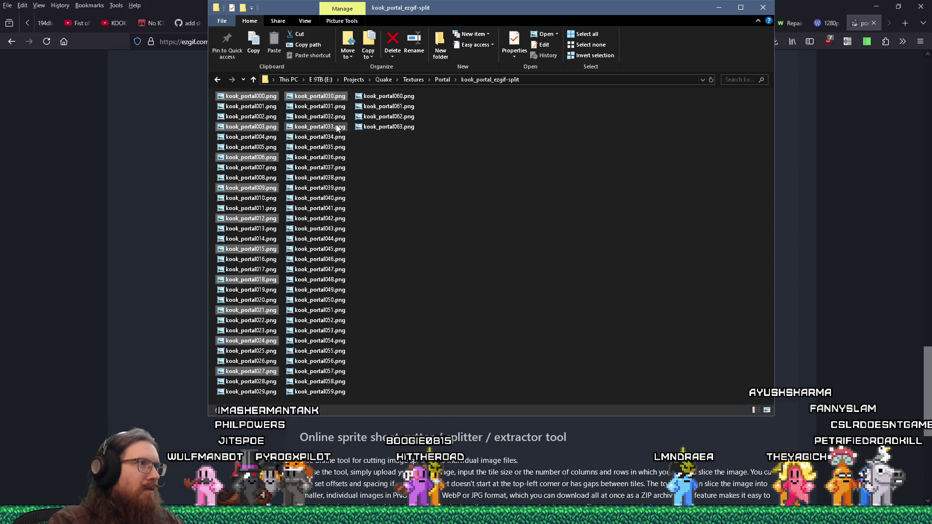
left_click(336, 157, "ctrl")
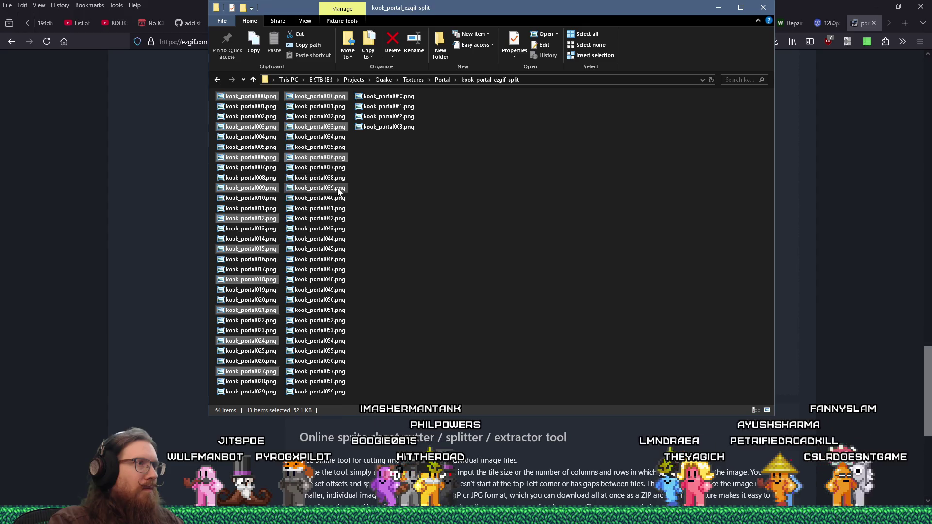
left_click(338, 188, "ctrl")
left_click(341, 220, "ctrl")
left_click(340, 250, "ctrl")
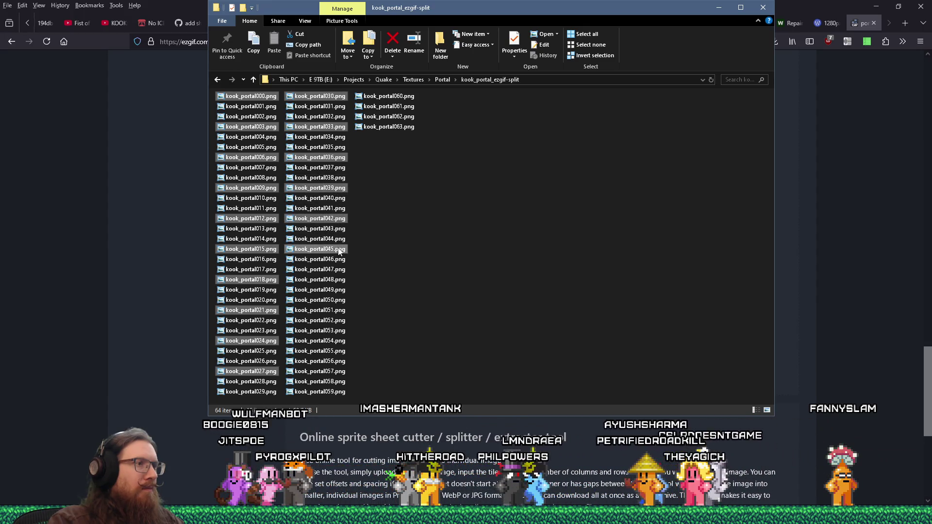
left_click(340, 280, "ctrl")
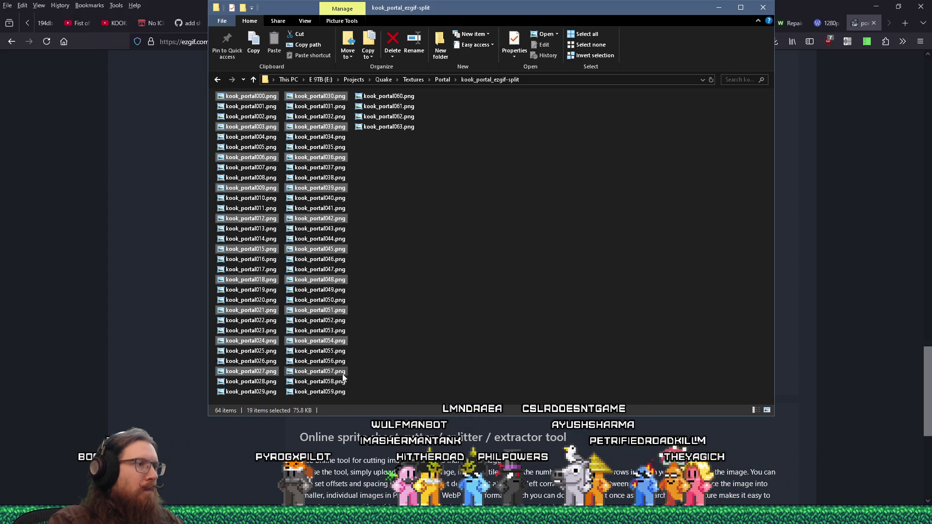
left_click(390, 98, "ctrl")
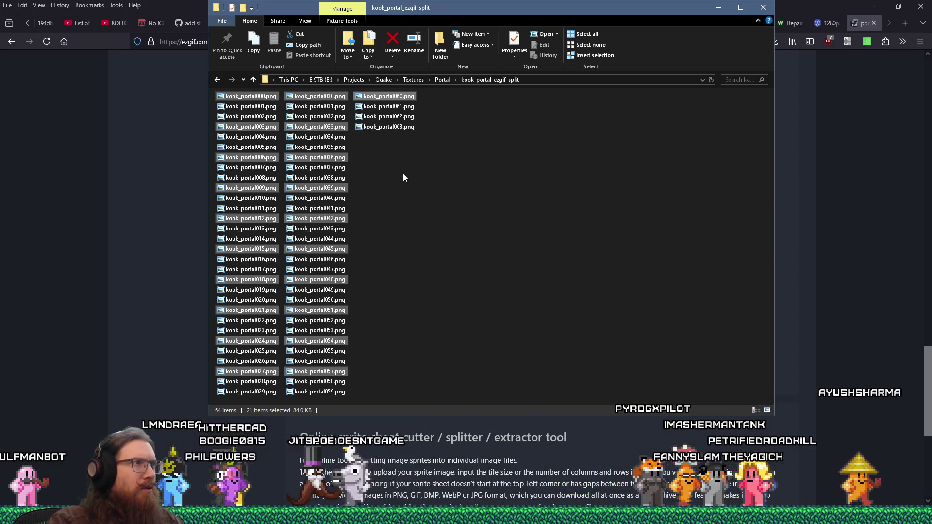
- Restart the selection at frame 000 and add every fourth frame through 060
left_click(263, 98)
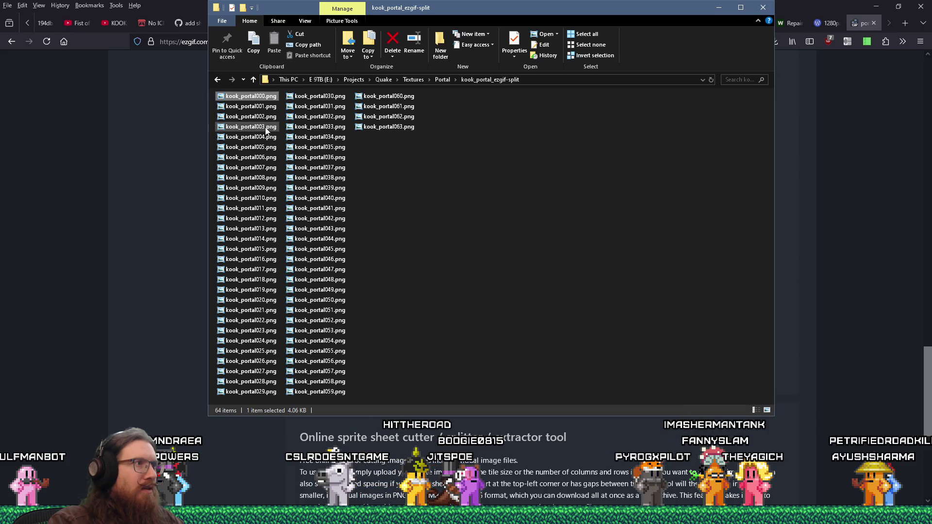
left_click(261, 168, "ctrl")
left_click(262, 178, "ctrl")
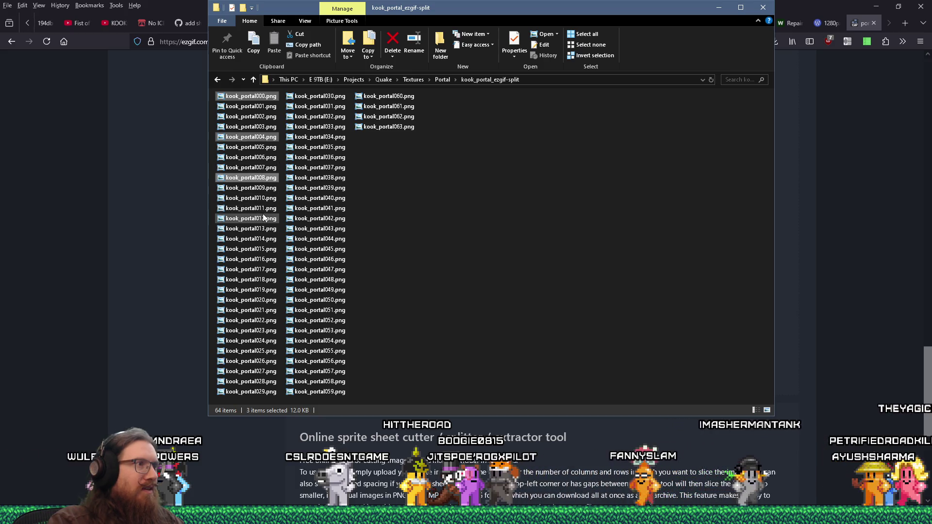
left_click(263, 218, "ctrl")
left_click(264, 259, "ctrl")
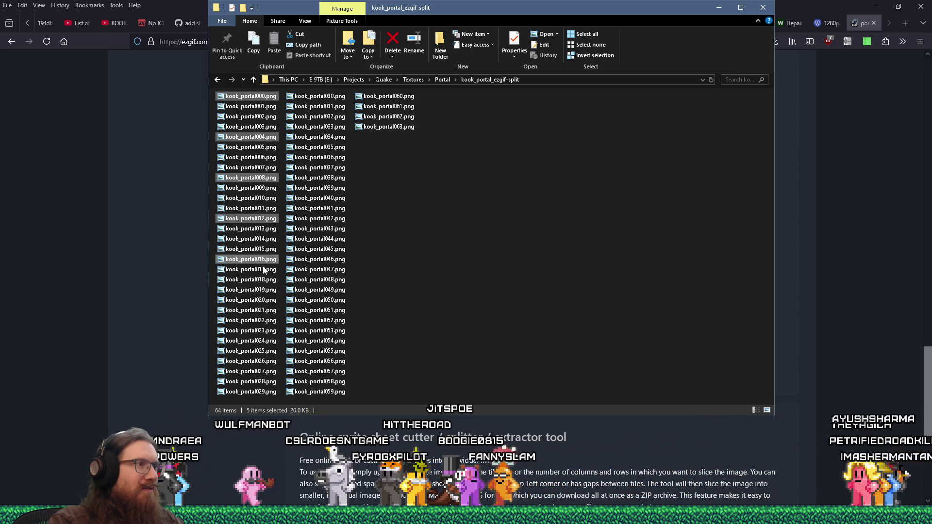
left_click(266, 299, "ctrl")
left_click(265, 341, "ctrl")
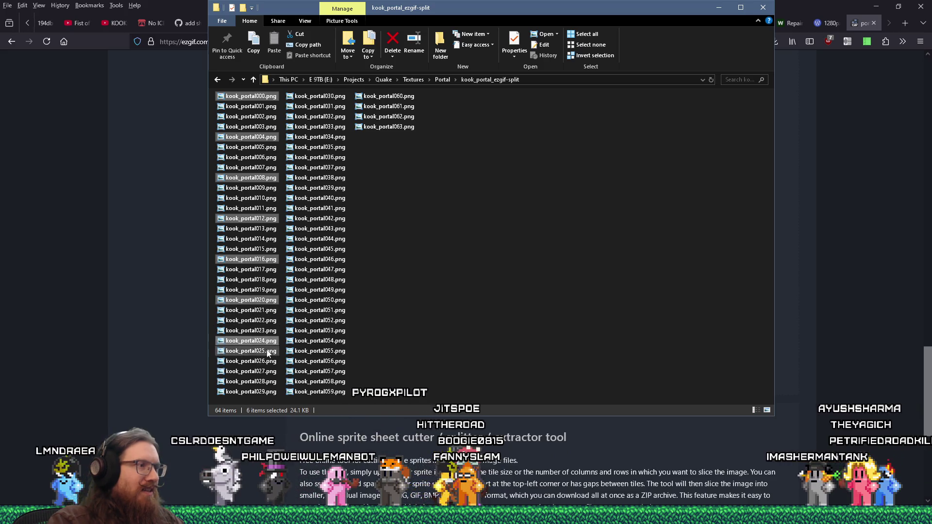
left_click(268, 382, "ctrl")
left_click(318, 116, "ctrl")
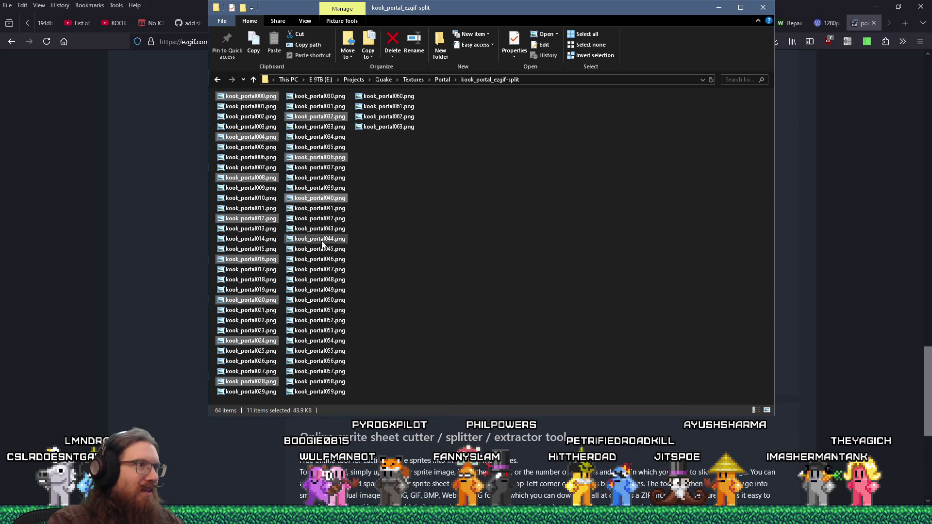
left_click(319, 321, "ctrl")
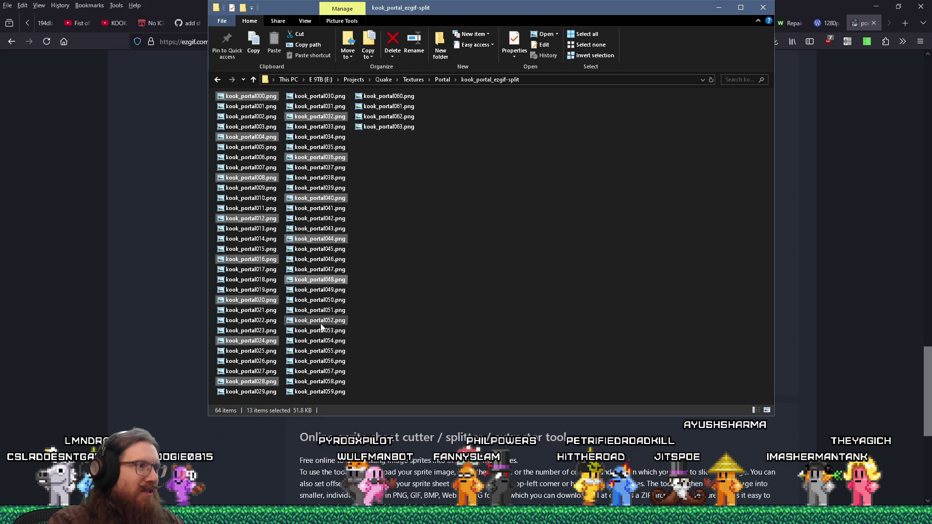
left_click(319, 361, "ctrl")
left_click(388, 126, "ctrl")
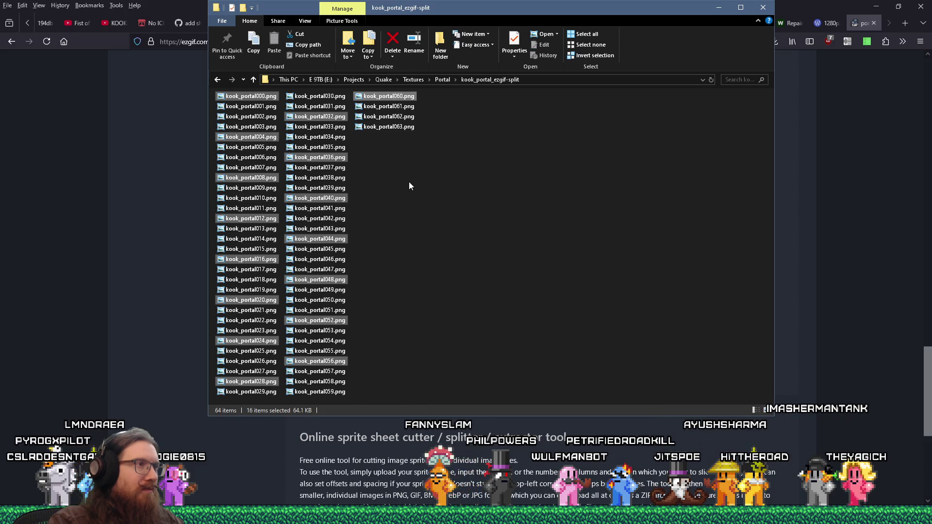
- Copy the chosen frames and create and open a new folder named 'skipped'
right_click(396, 96)
left_click(450, 315)
right_click(448, 261)
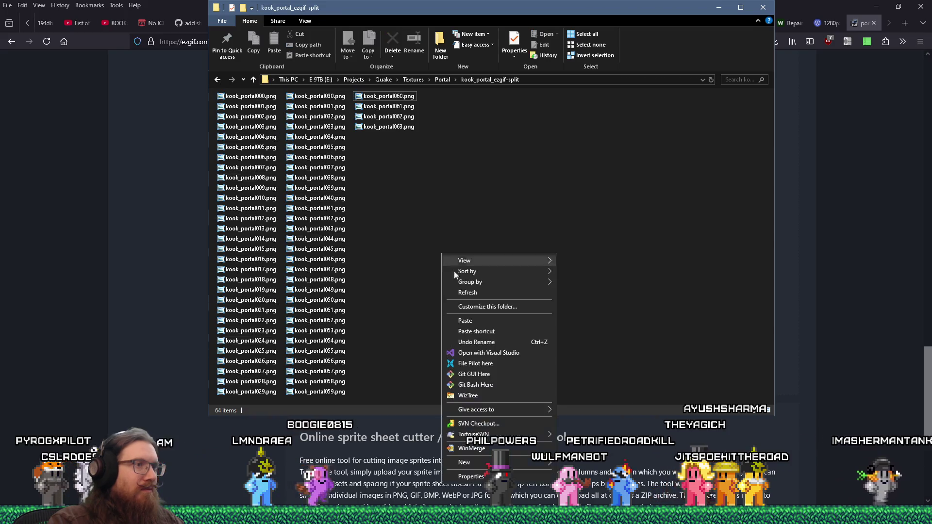
mouse_move(475, 462)
left_click(594, 336)
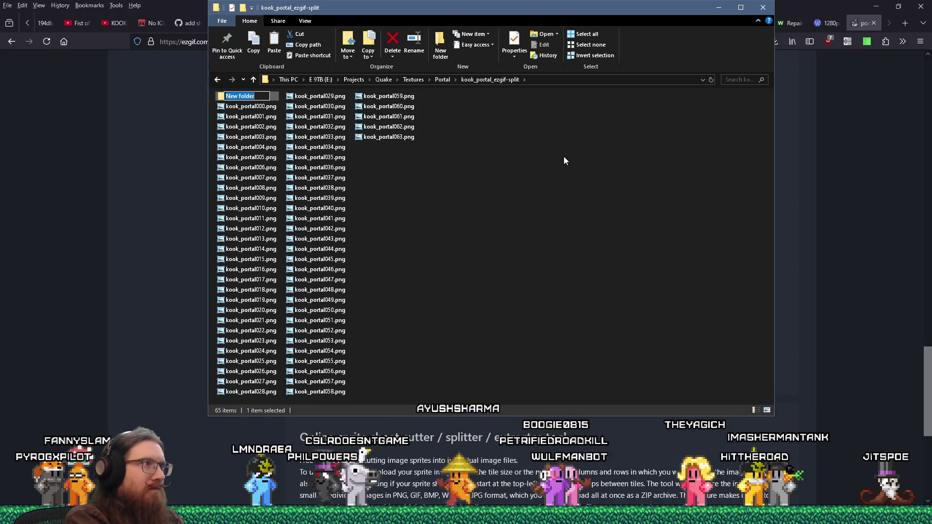
type("skipped")
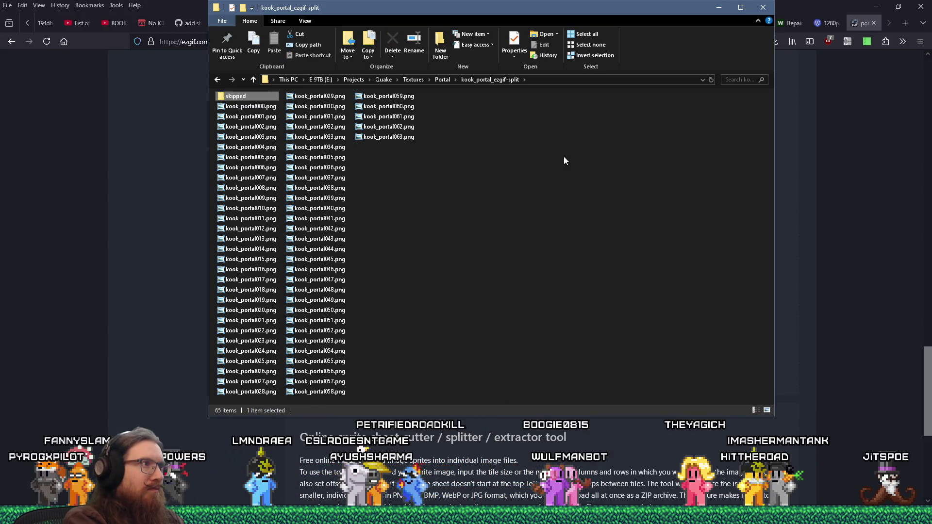
key("Return")
key("Return")
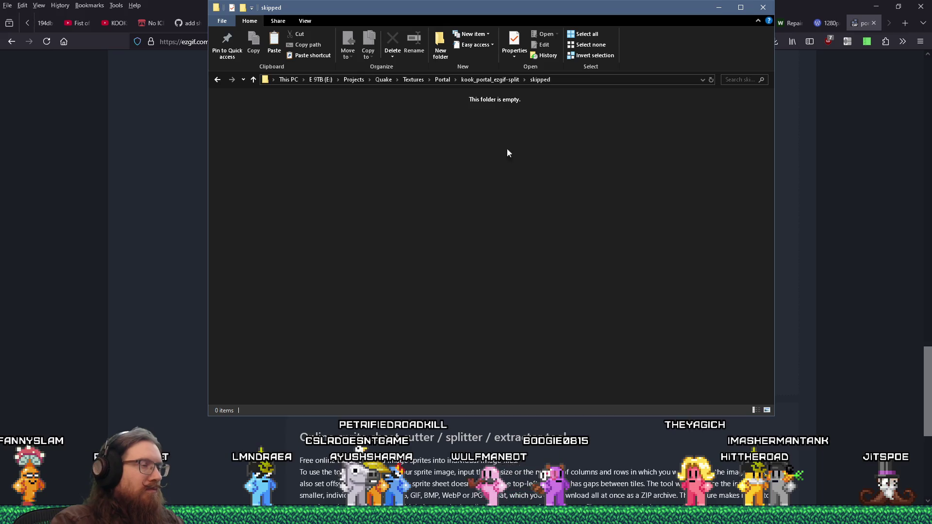
- Paste the sixteen frames into skipped and sort them by name
right_click(516, 146)
left_click(525, 226)
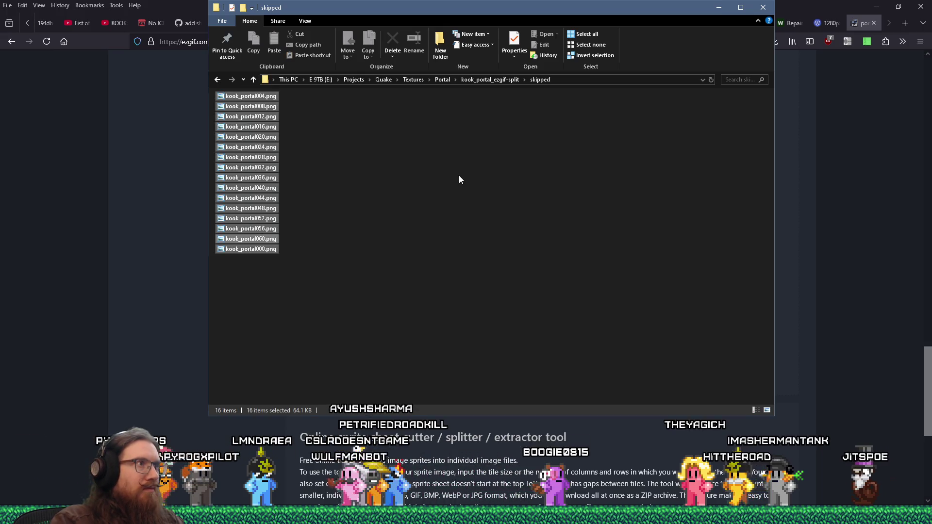
right_click(394, 141)
mouse_move(436, 160)
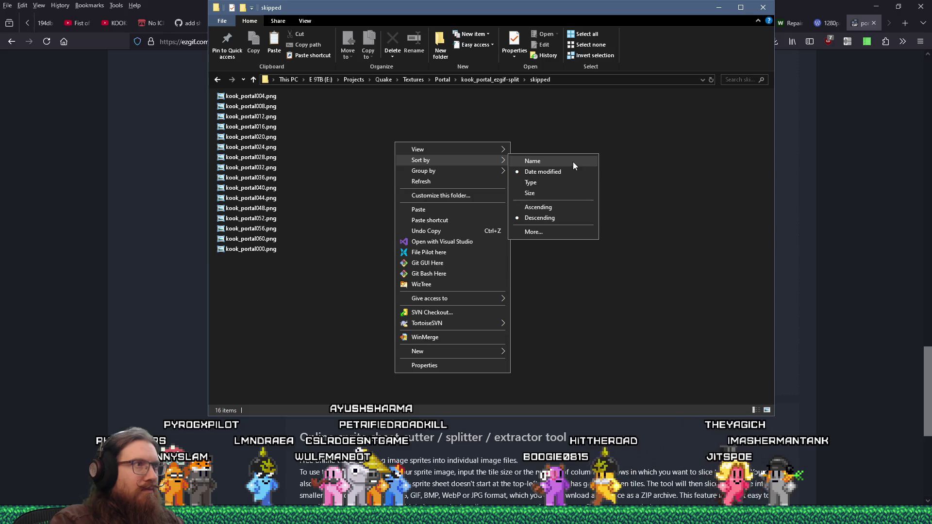
left_click(572, 165)
- Rename all sixteen frames to kook_portal, numbered kook_portal(0) through kook_portal(15)
mouse_move(354, 274)
left_mouse_down()
mouse_move(281, 152)
mouse_move(262, 86)
left_mouse_up()
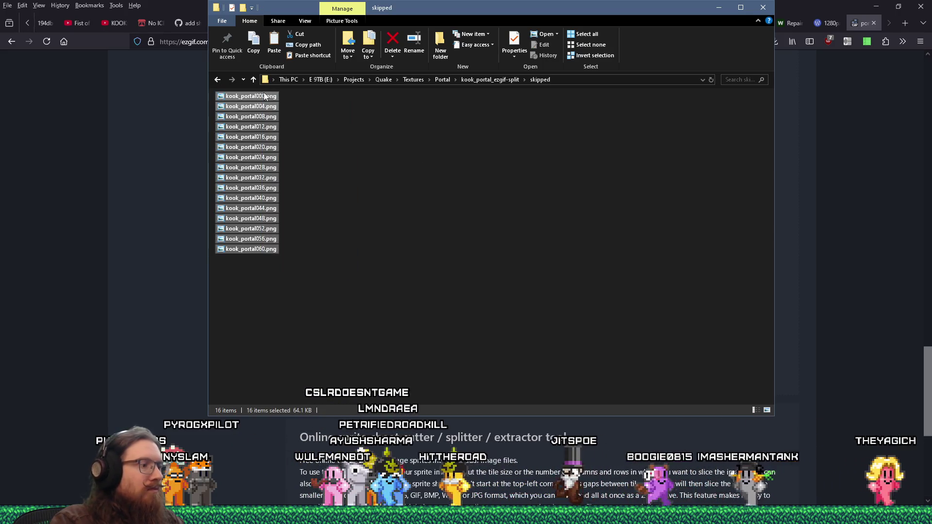
left_click(264, 97)
left_click_drag(293, 261, 258, 100)
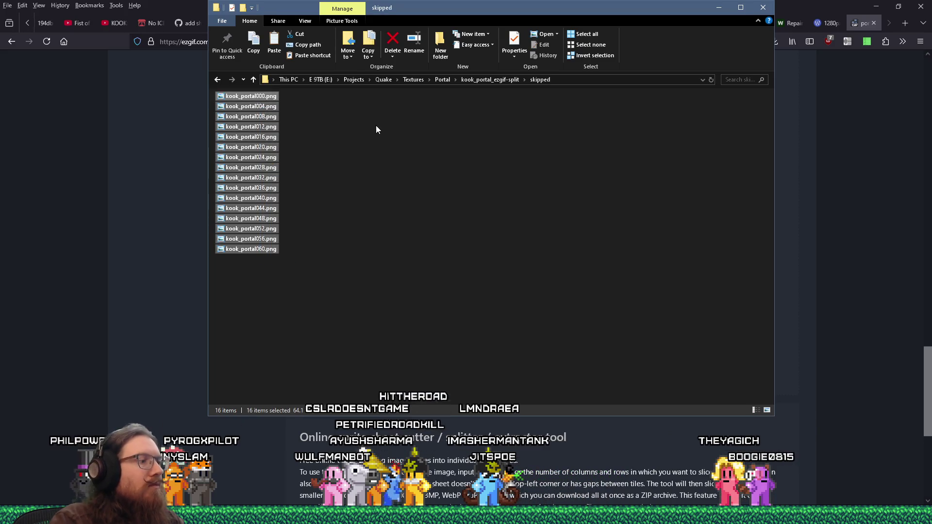
key("F2")
type("kook_portal(0).png")
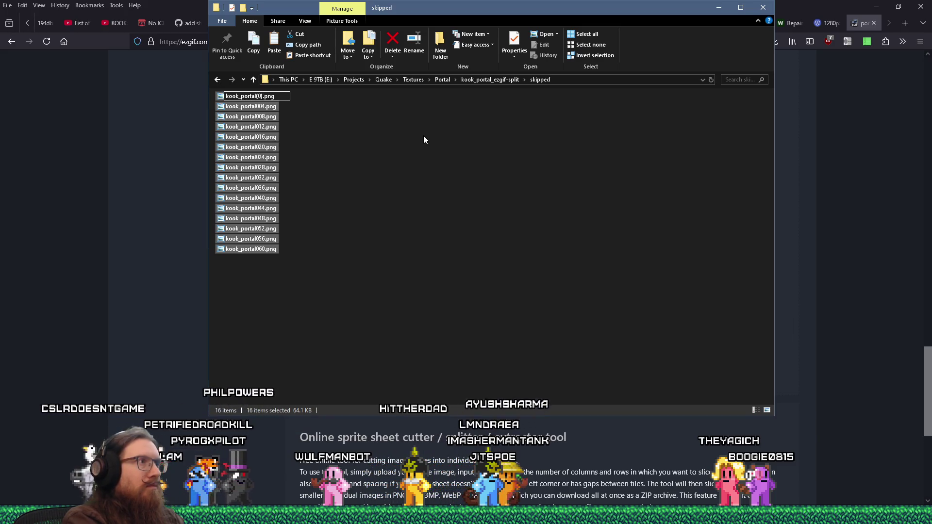
key("Return")
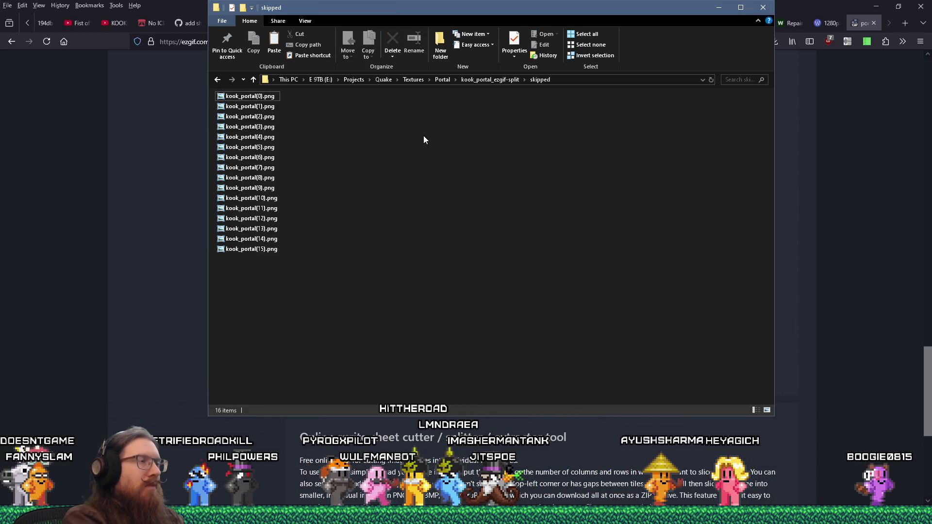
left_click_drag(380, 290, 258, 95)
left_click(383, 138)
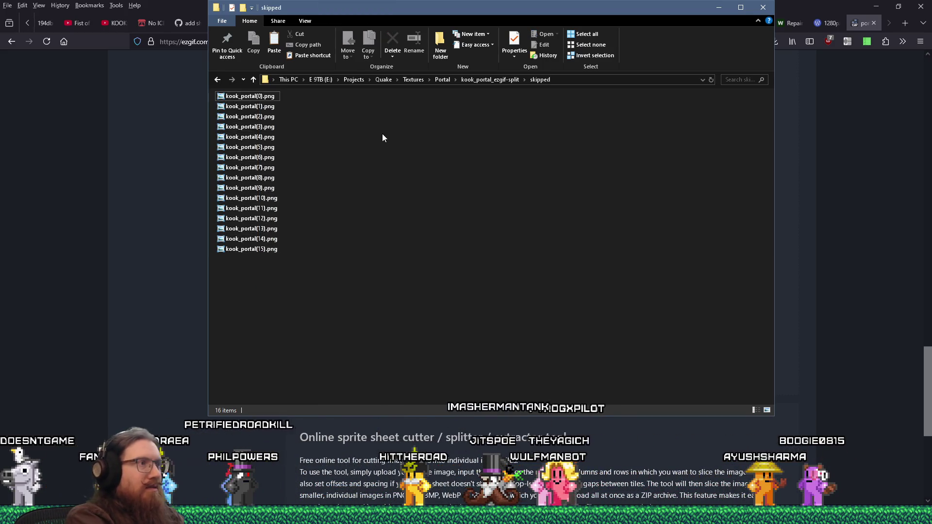
key("super+r")
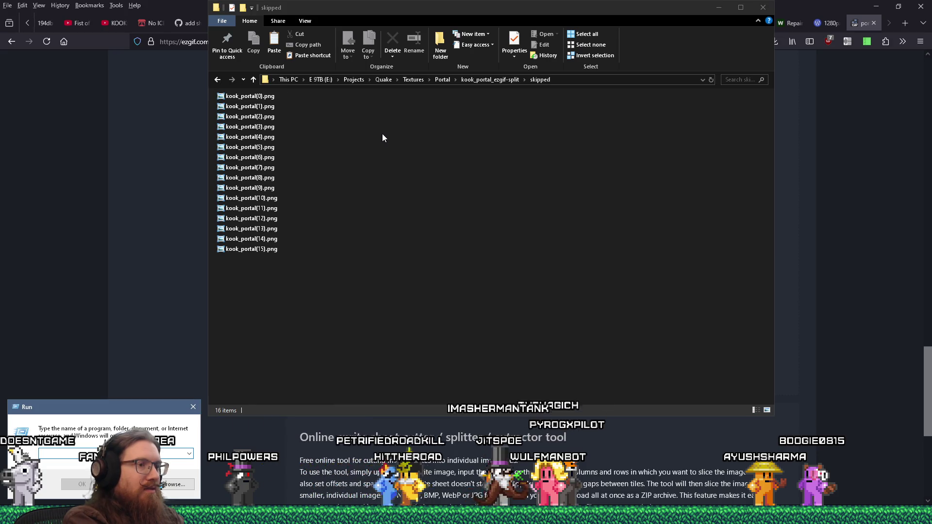
- Launch Batch Renamer from the app search and close the run prompt
key("super")
type("batch")
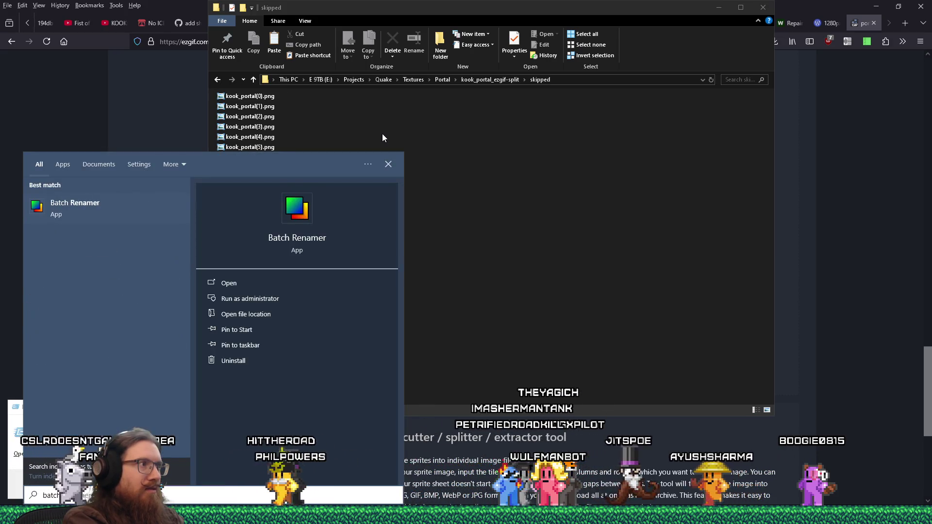
key("Return")
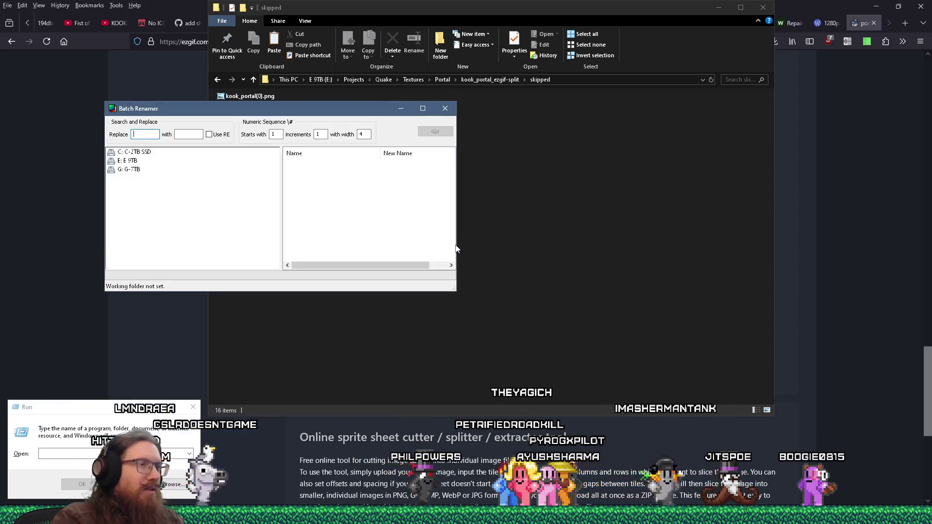
left_click_drag(334, 107, 328, 231)
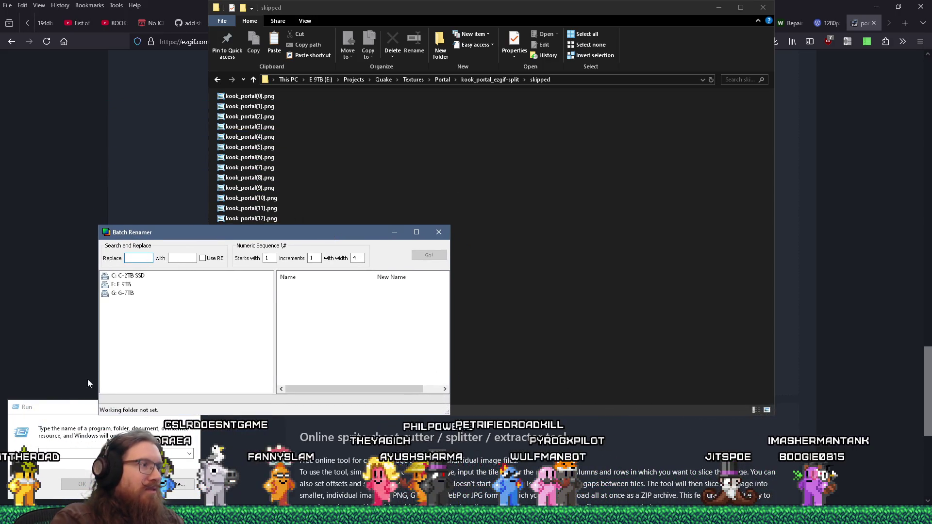
left_click(70, 416)
left_click(190, 409)
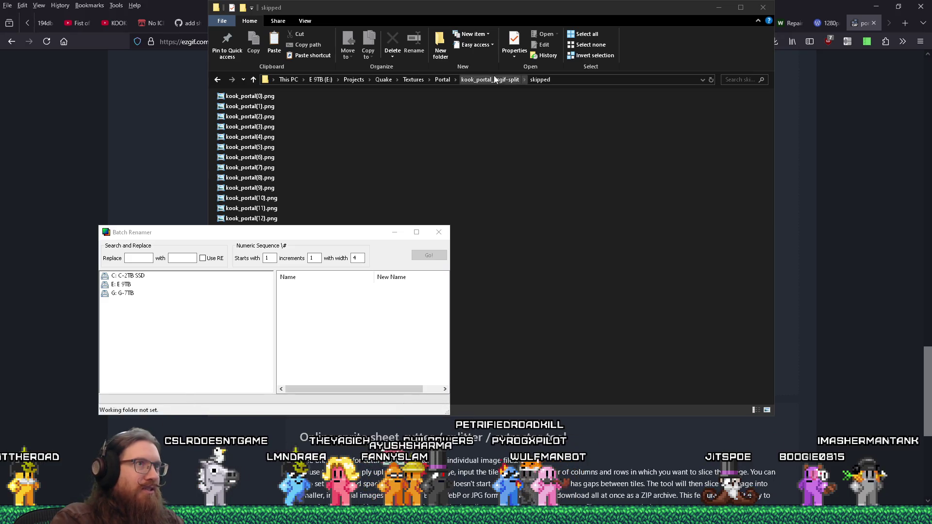
left_click(143, 258)
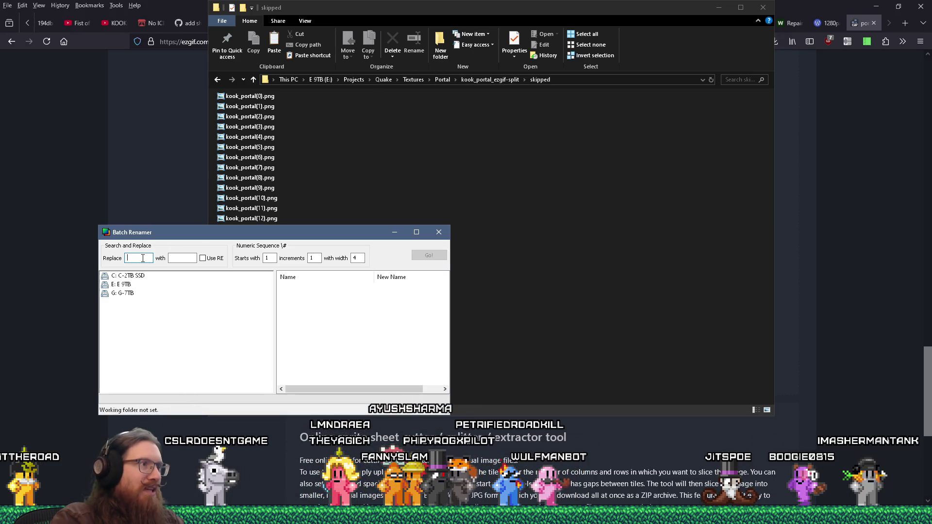
- Browse the E: drive through Projects and Quake to the kook_portal_ezgif-split skipped folder
double_click(120, 288)
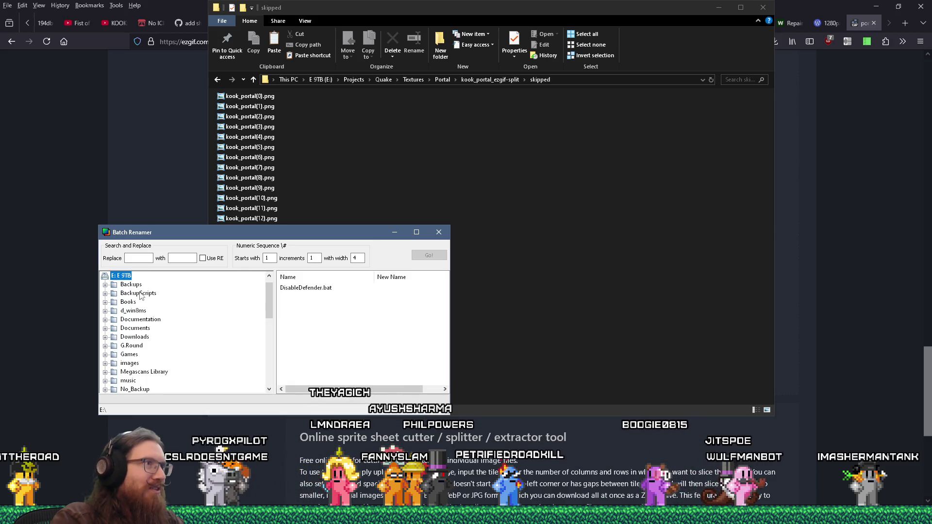
scroll(135, 303, "down", 5)
double_click(131, 311)
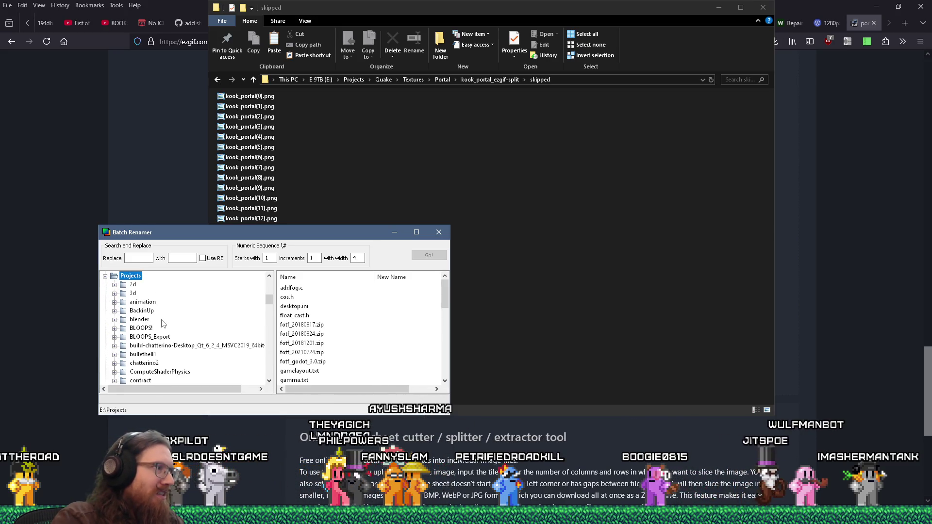
key("q")
key("Right")
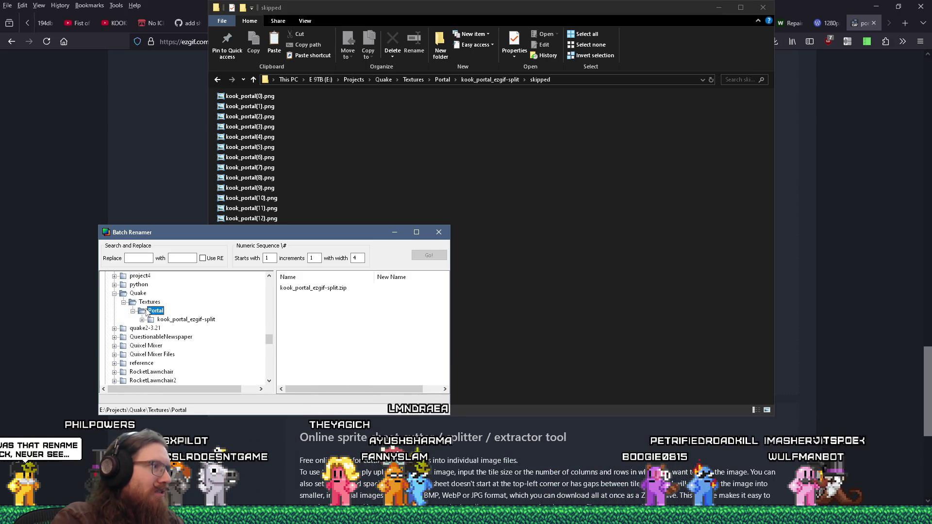
double_click(156, 321)
left_click(176, 330)
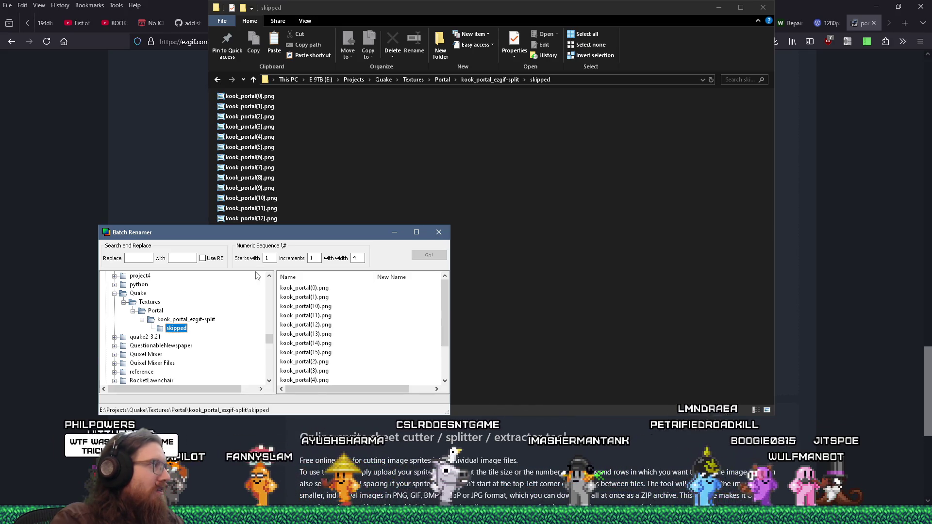
- Reposition and enlarge the renamer, then select all sixteen frame files
mouse_move(283, 231)
left_mouse_down()
mouse_move(299, 313)
mouse_move(302, 298)
left_mouse_up()
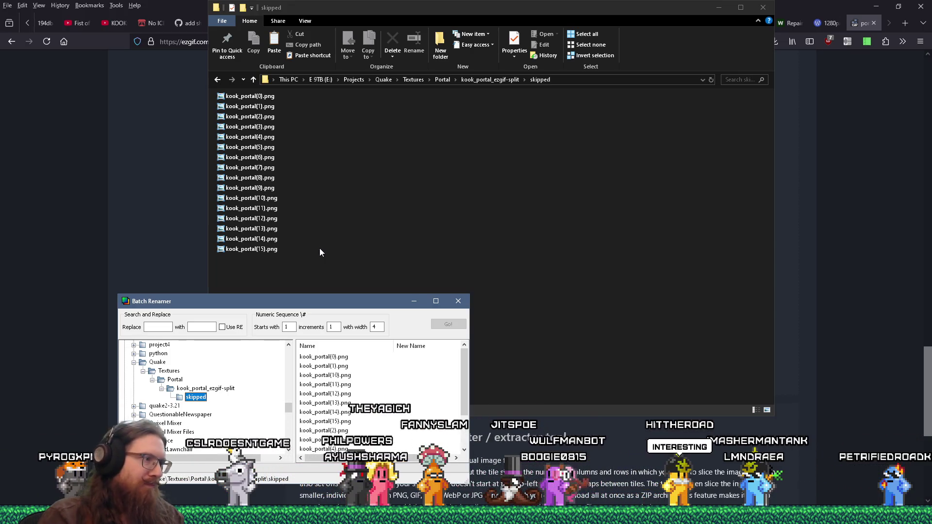
left_click_drag(349, 306, 339, 121)
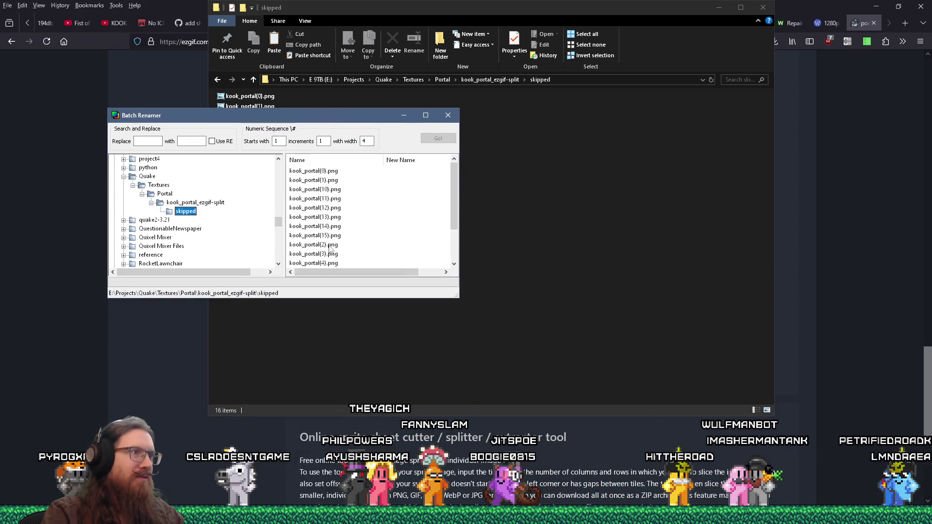
mouse_move(455, 300)
left_mouse_down()
mouse_move(524, 396)
mouse_move(590, 447)
left_mouse_up()
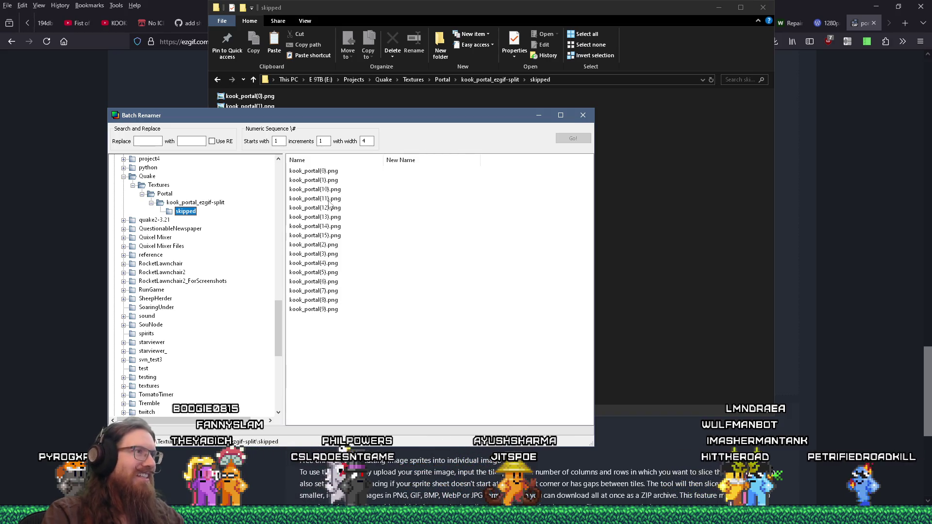
left_click(316, 171)
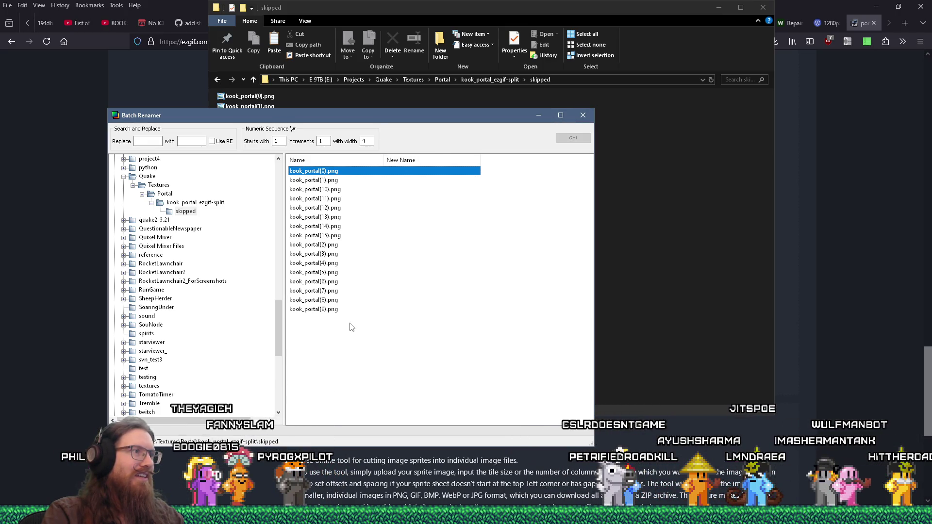
left_click(328, 173, "shift")
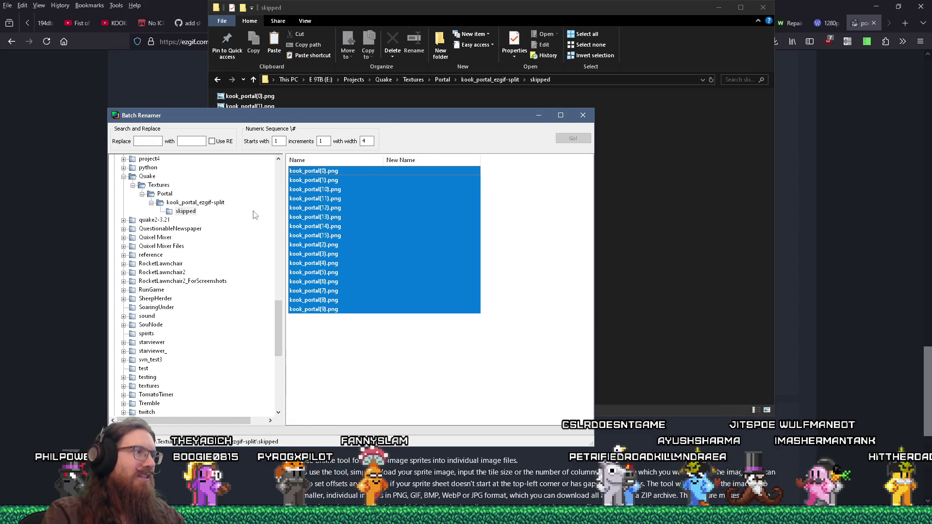
- Set a regex replace of _portal(\d) with + and enable Use RE
left_click(149, 142)
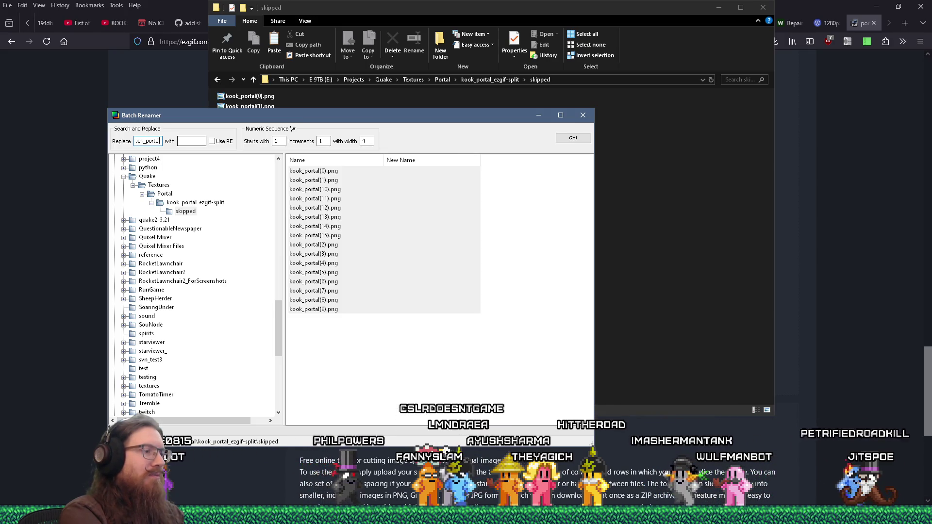
type("\\d")
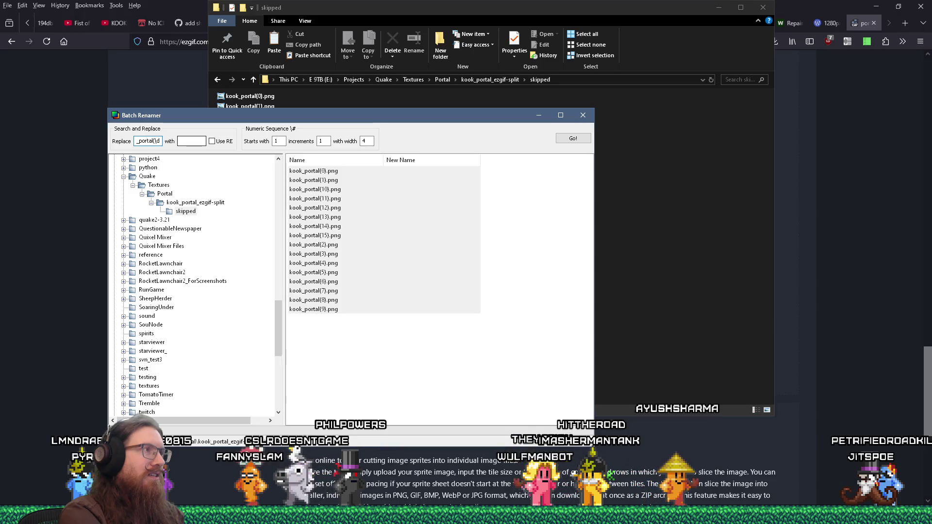
type(")")
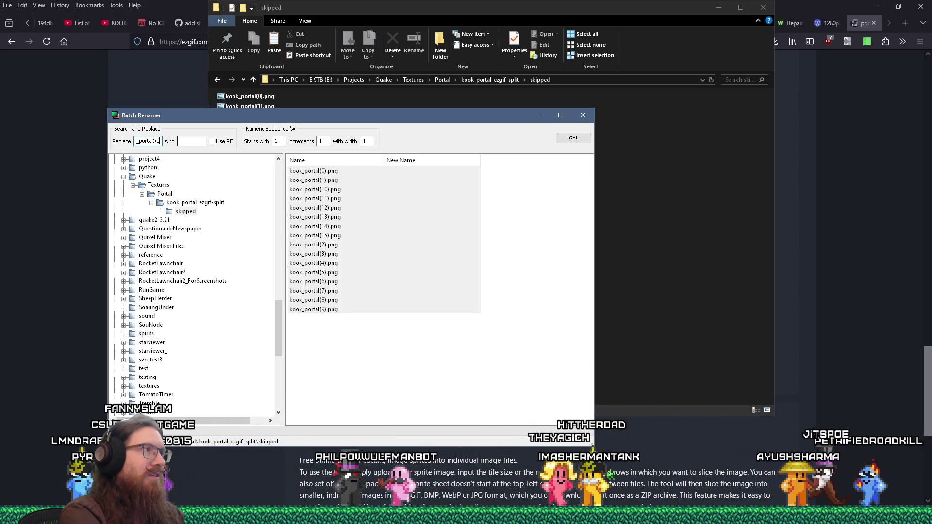
left_click(211, 141)
left_click(191, 143)
type("+")
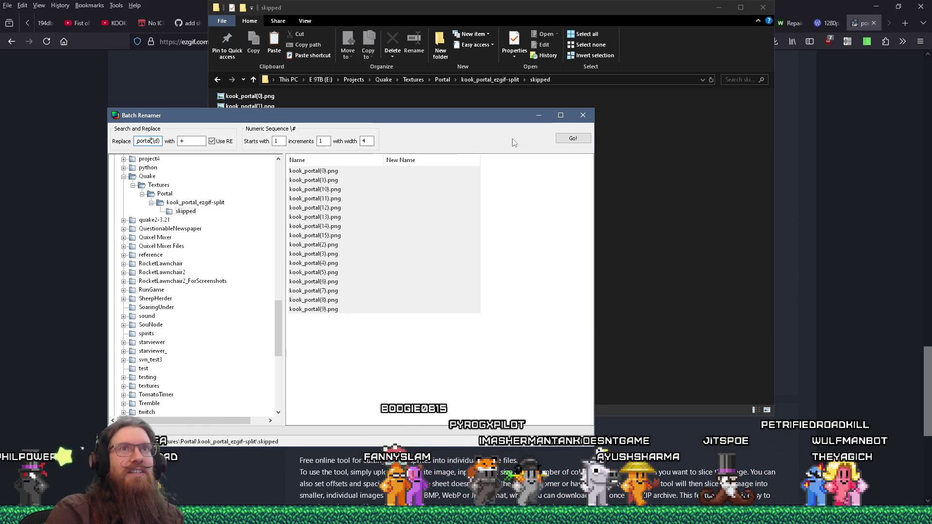
left_click(907, 27)
- Search DuckDuckGo for 'regular expression test', then switch back to the renamer
type("reg")
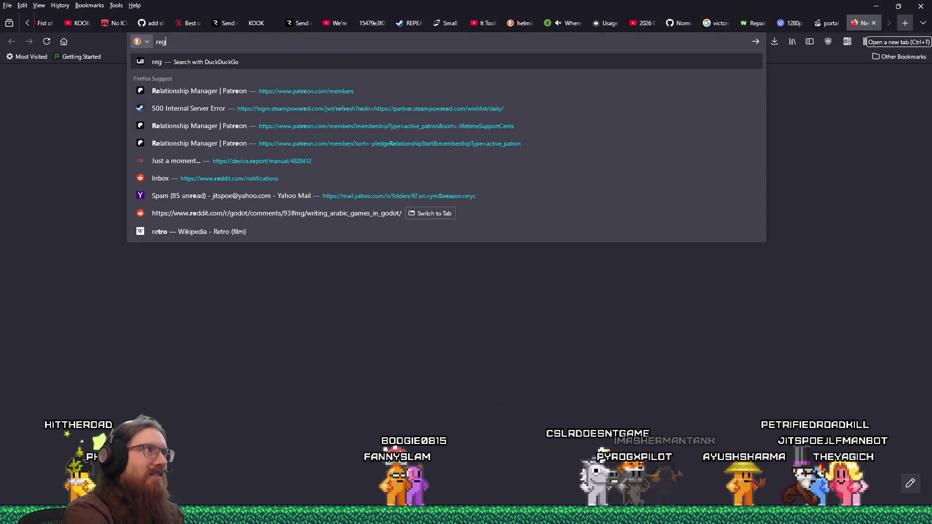
type("ular expression rep")
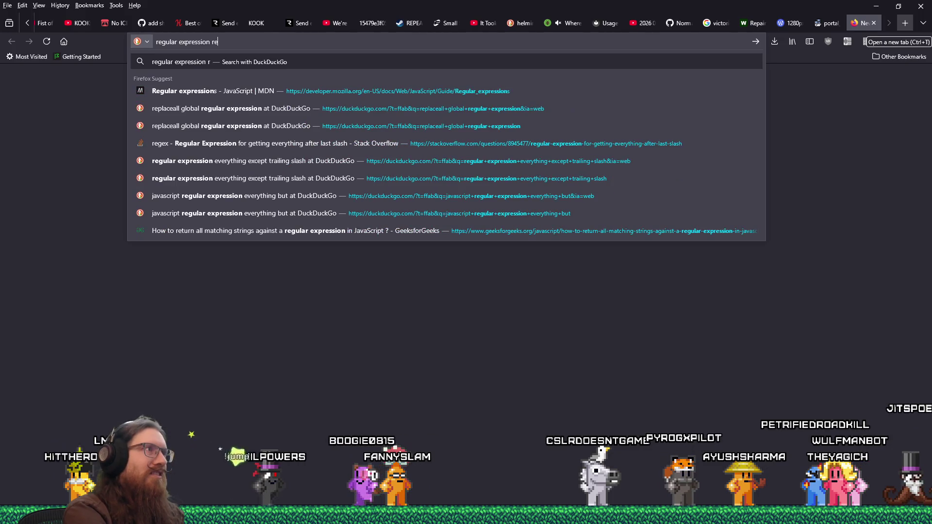
type("lace")
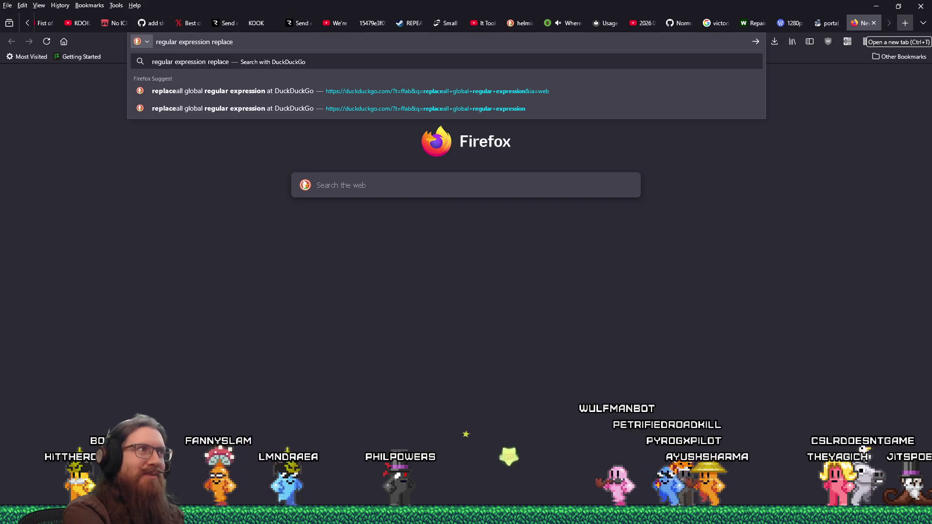
type(" digi")
key("BackSpace")
key("BackSpace")
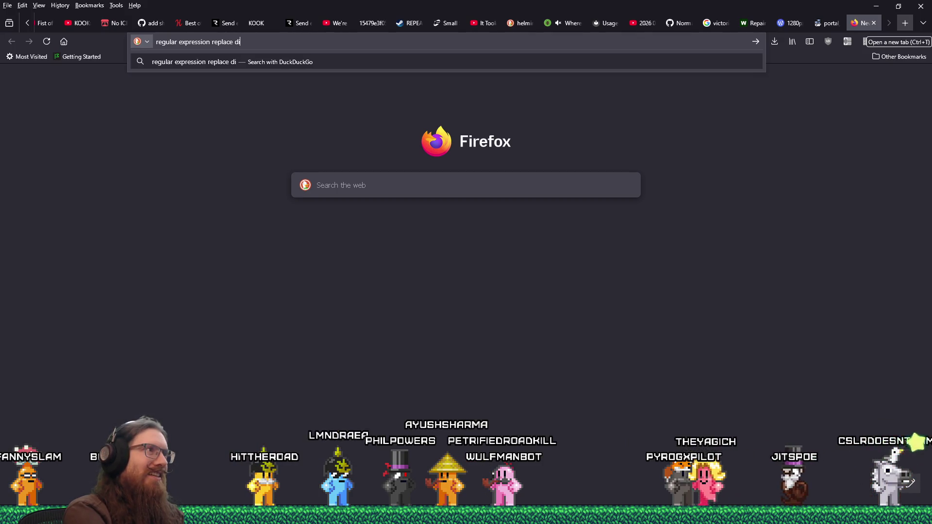
key("BackSpace")
key("BackSpace")
key("BackSpace")
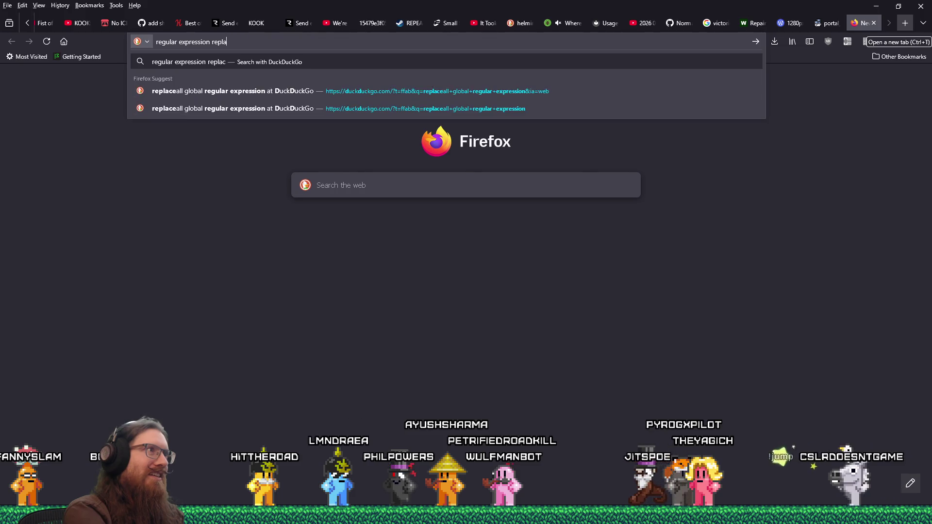
type("test")
key("Return")
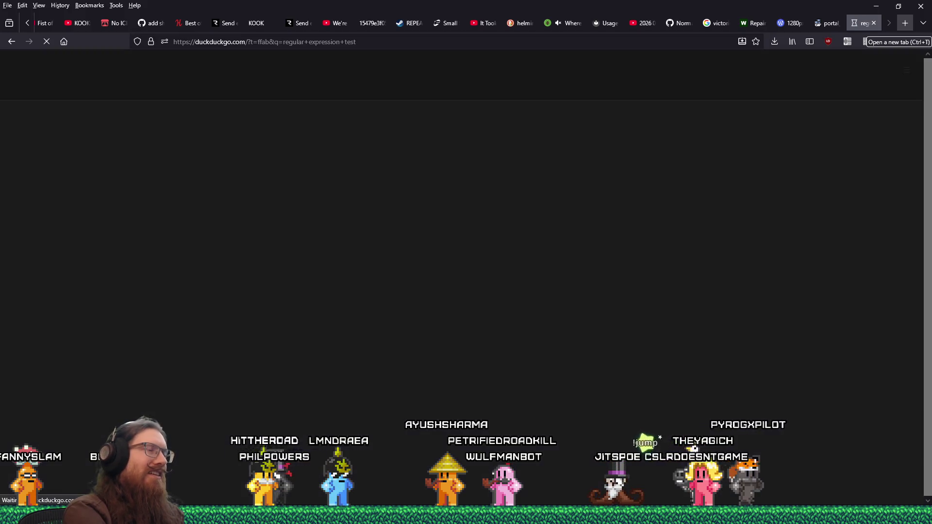
key("alt+Tab")
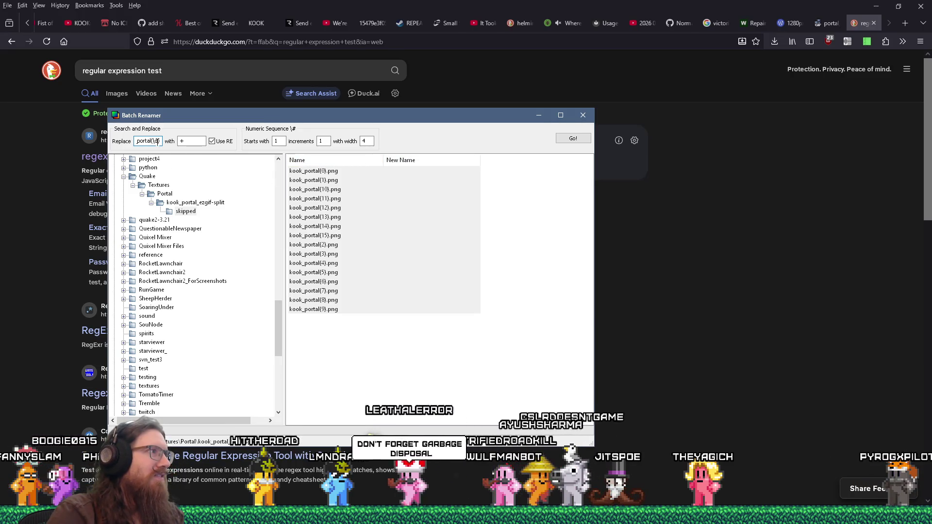
- Change the replacement to '+(' and select \d in the pattern before returning to the browser
type("+")
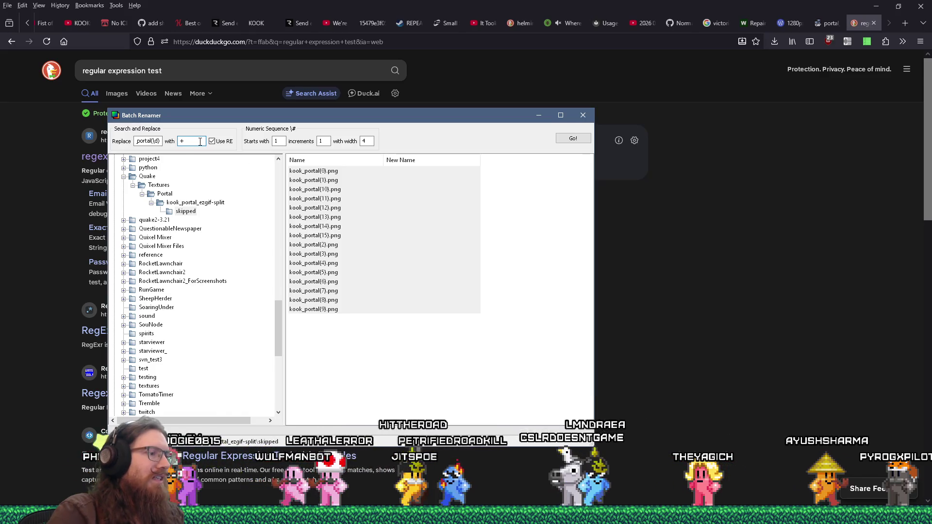
type("(")
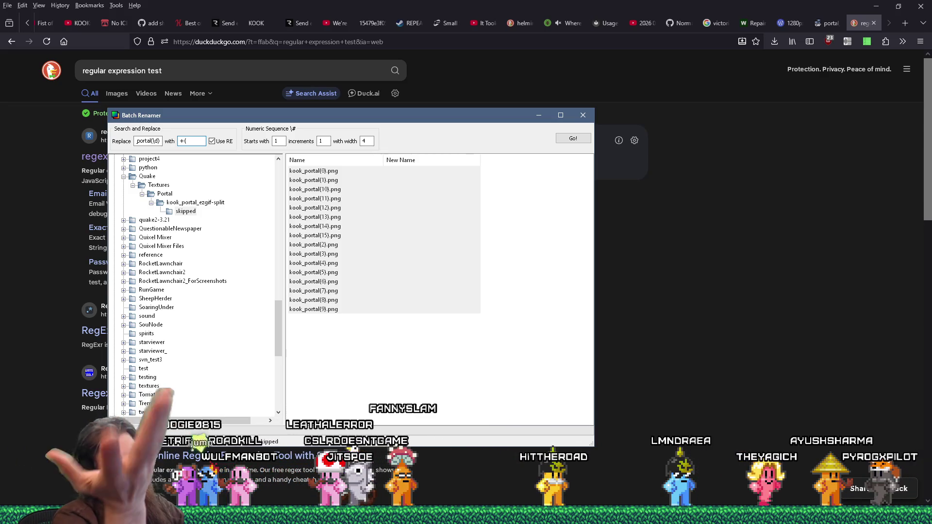
double_click(156, 140)
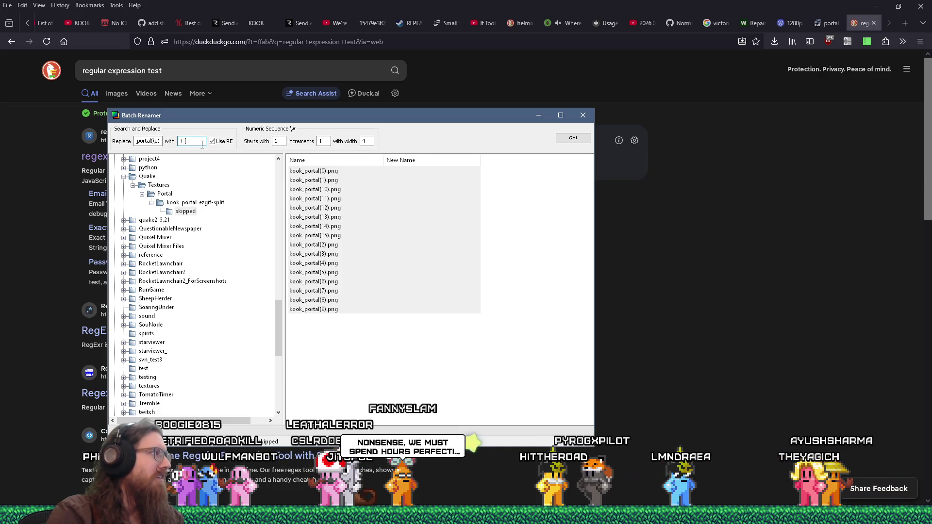
left_click(681, 300)
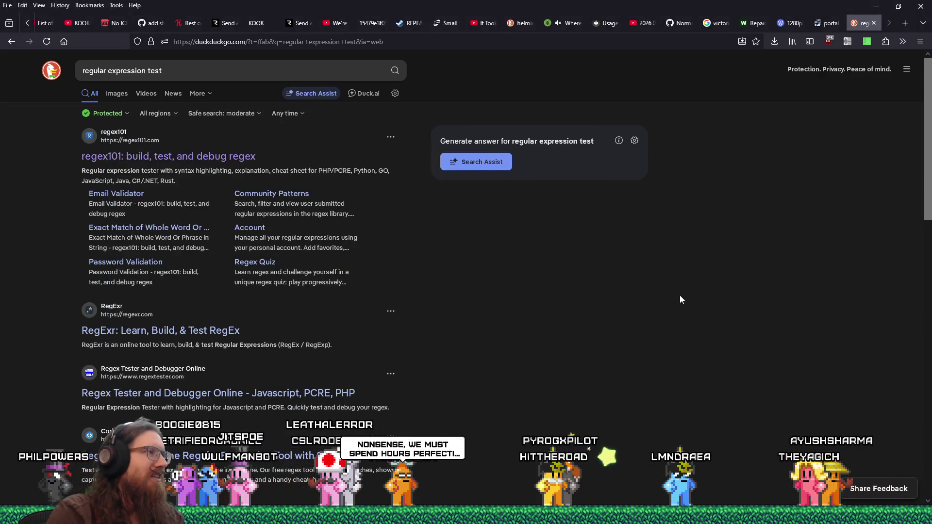
- Search DuckDuckGo for 'regular expression reuse group' and switch back to Batch Renamer
left_click(200, 72)
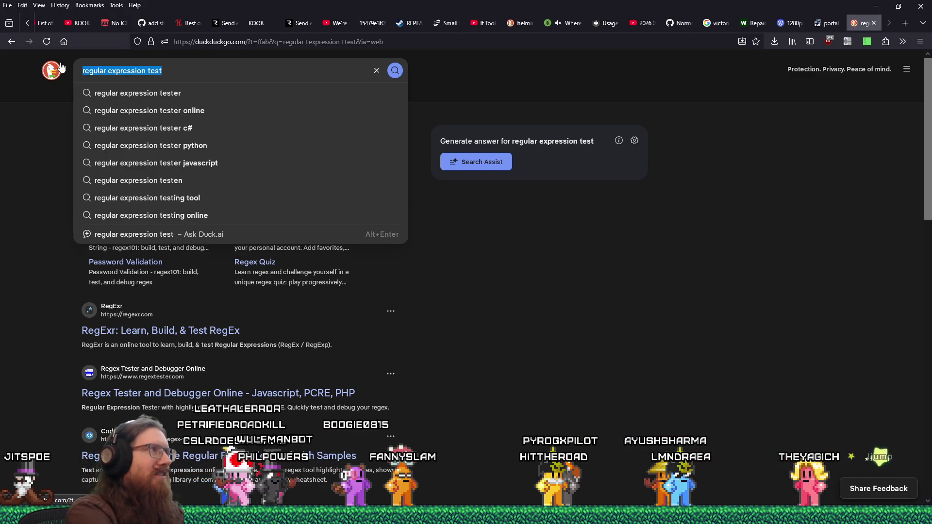
type("regular expression")
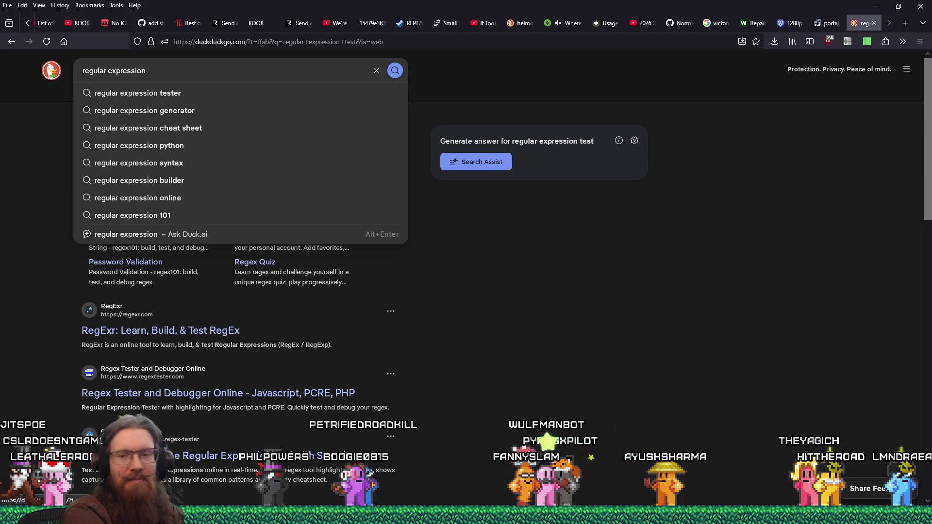
key("alt+Tab")
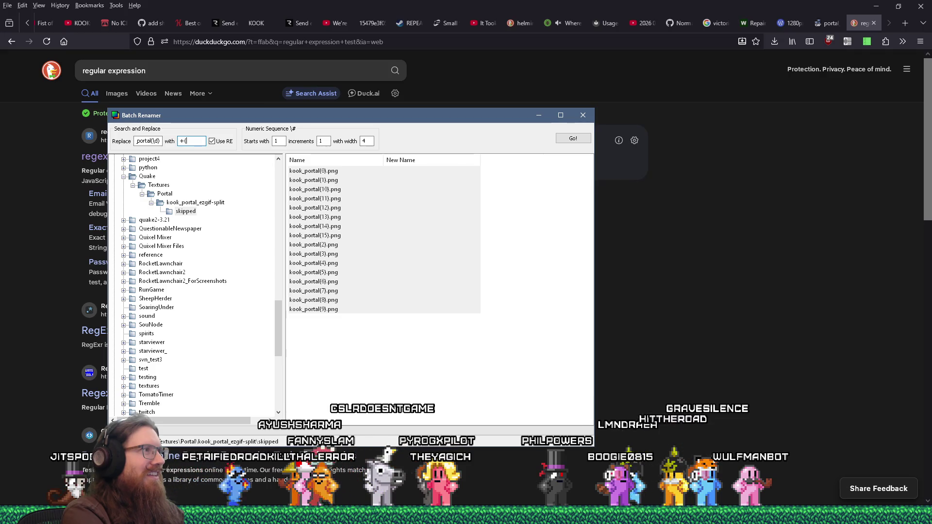
left_click(703, 345)
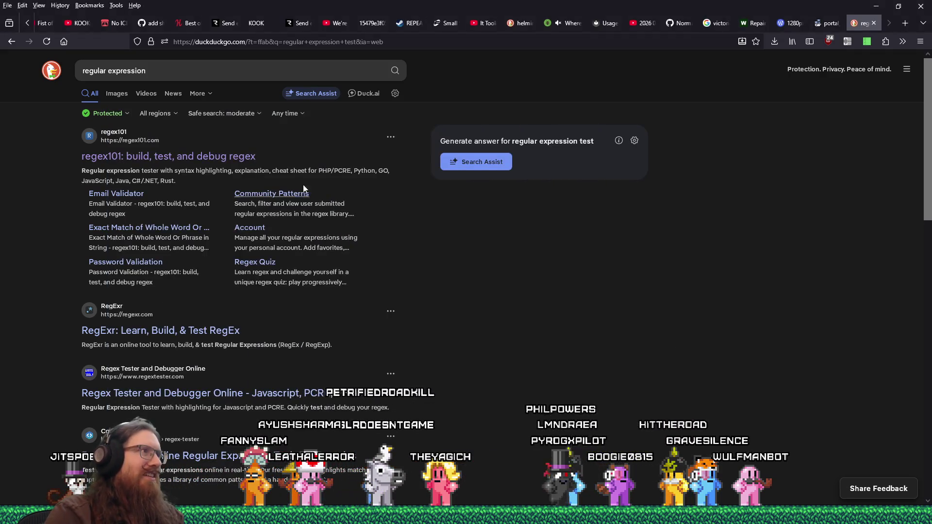
left_click(169, 71)
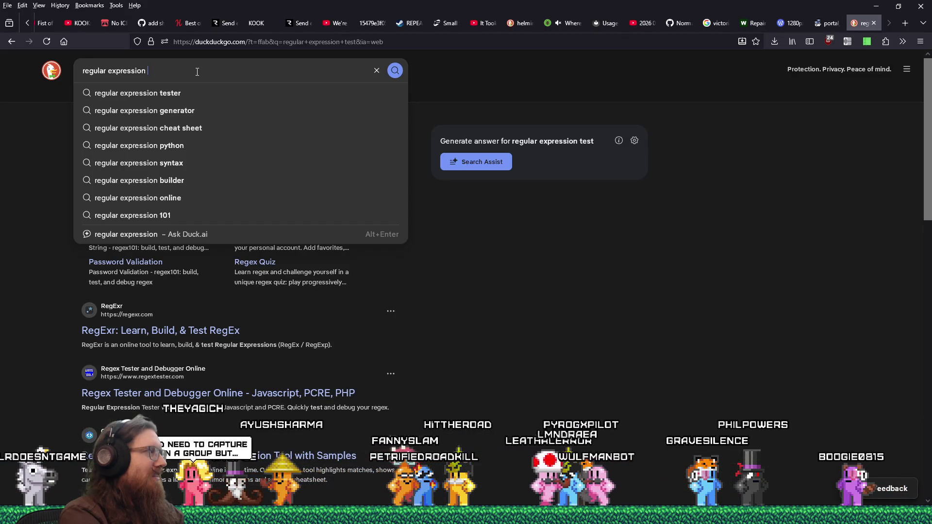
type("reuse group")
key("Return")
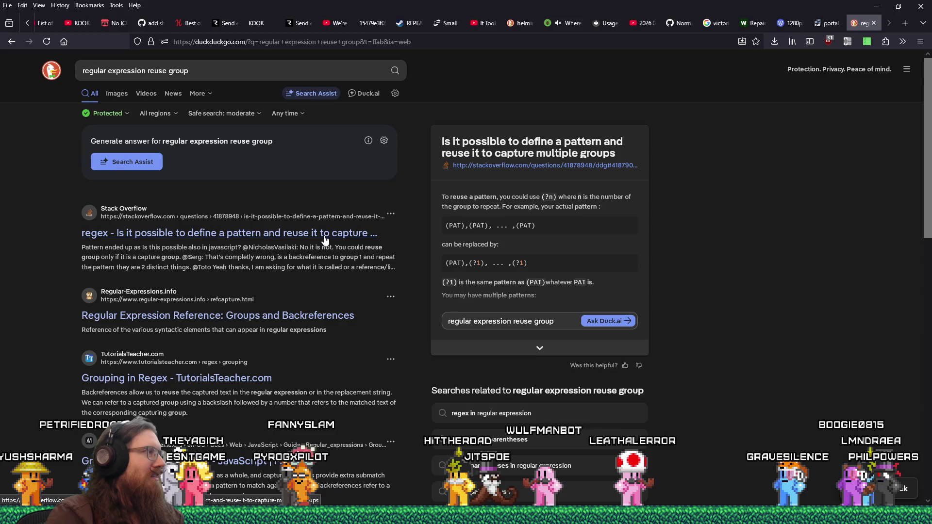
key("alt+Tab")
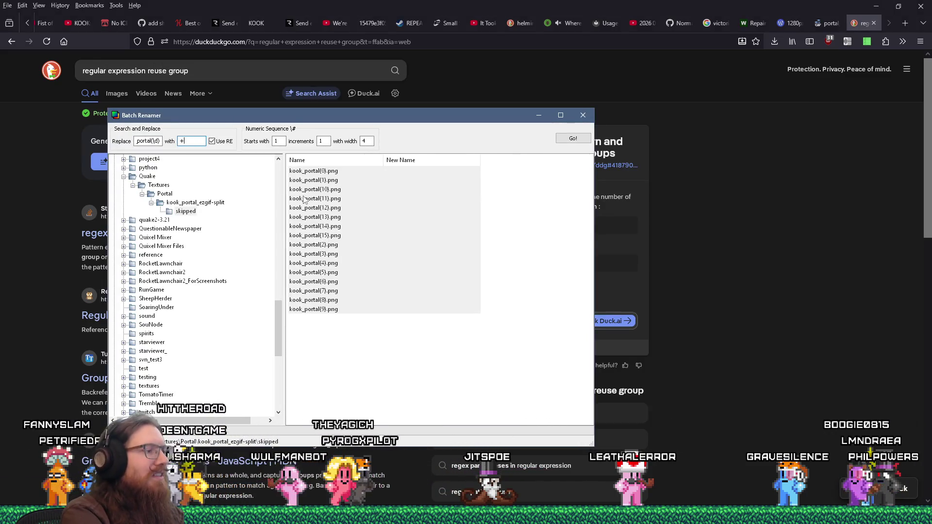
- Add $0kook_portal to the replacement and preview the renames, declining each confirmation
type("$0")
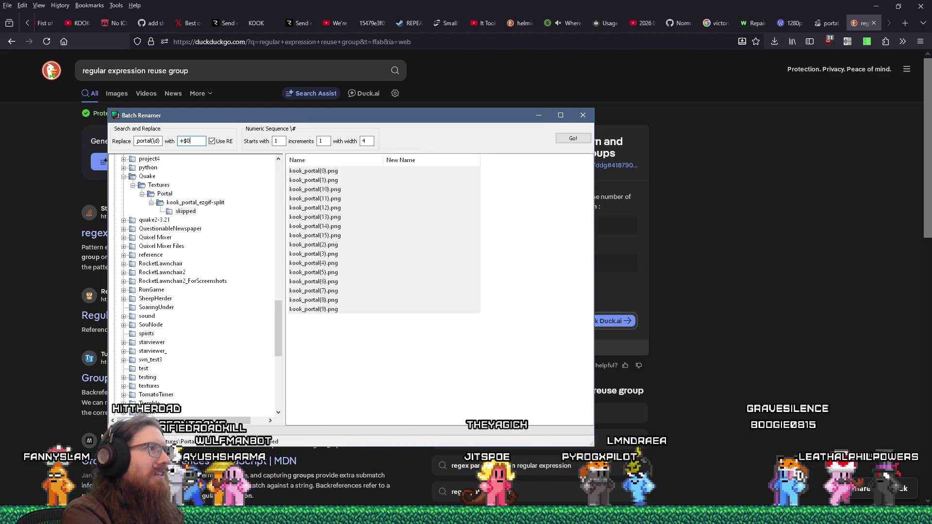
type("kook_portal")
left_click(570, 139)
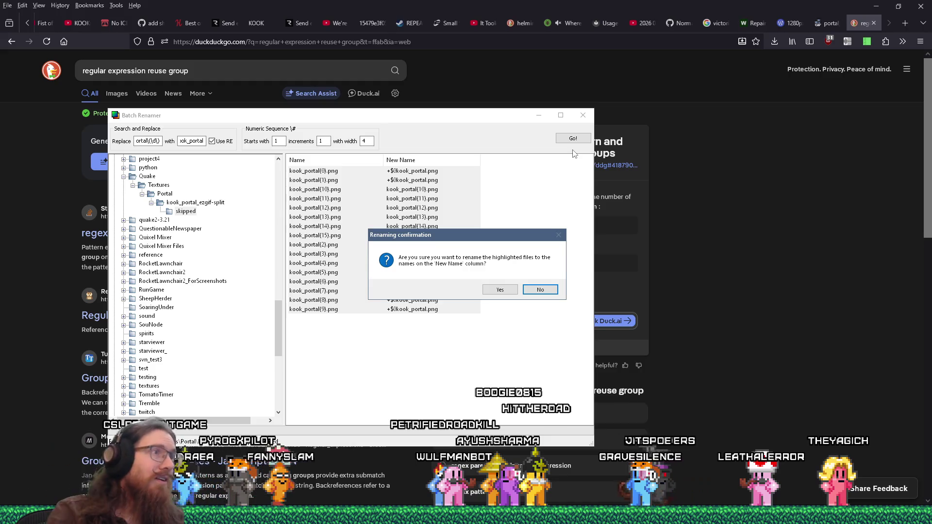
left_click(553, 237)
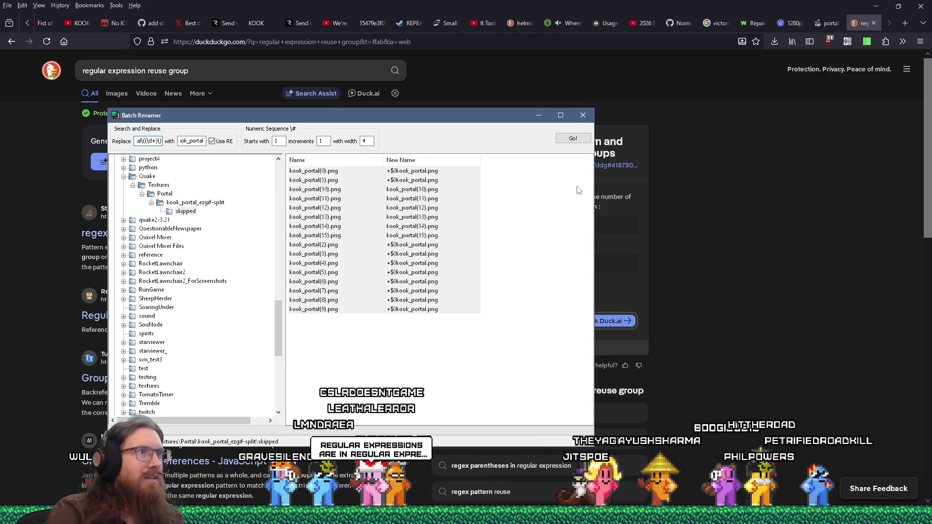
left_click(582, 140)
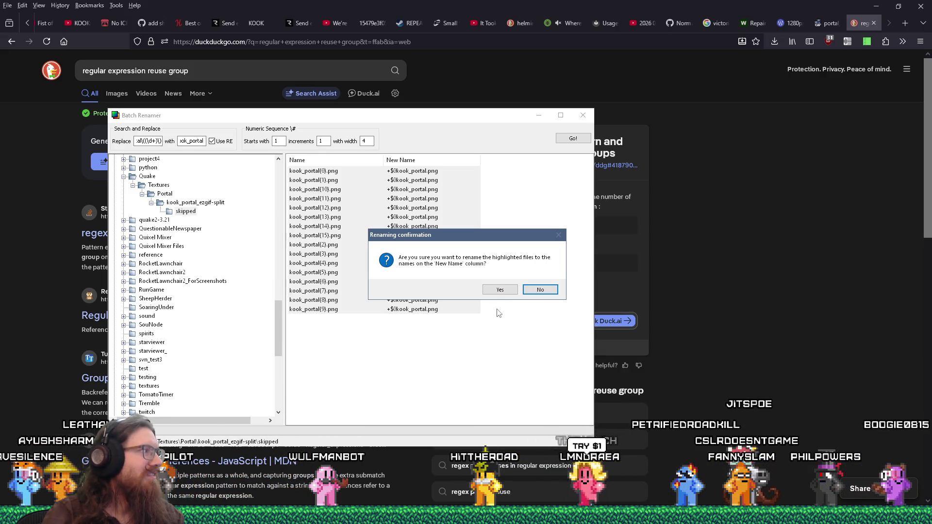
left_click(541, 290)
double_click(186, 141)
left_click(185, 141)
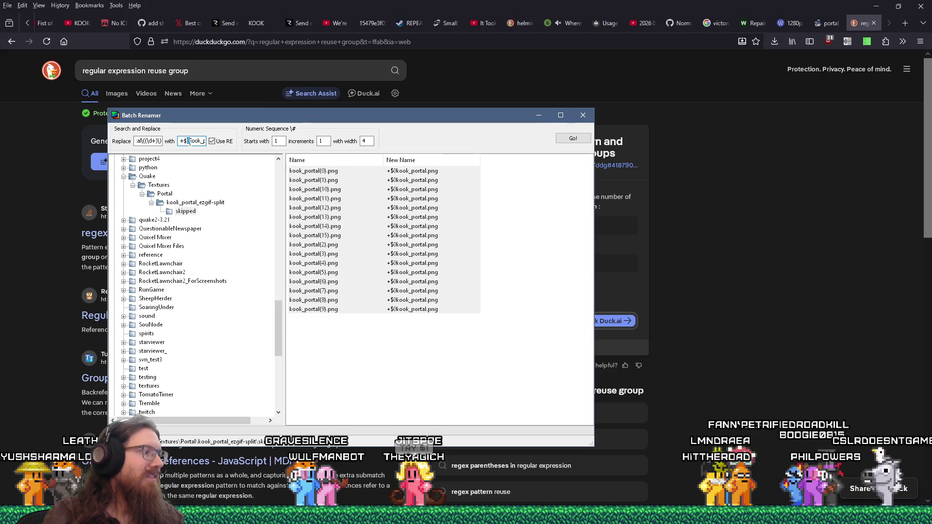
left_click(573, 140)
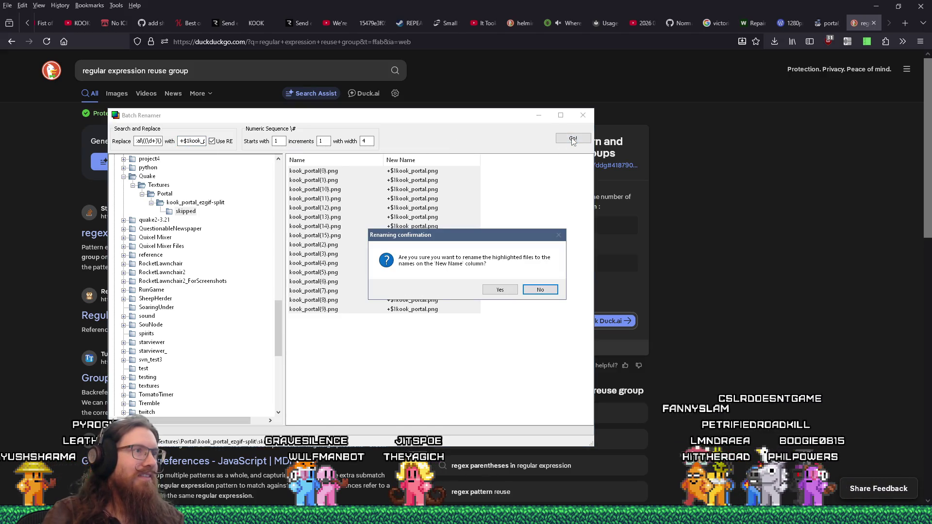
left_click(551, 292)
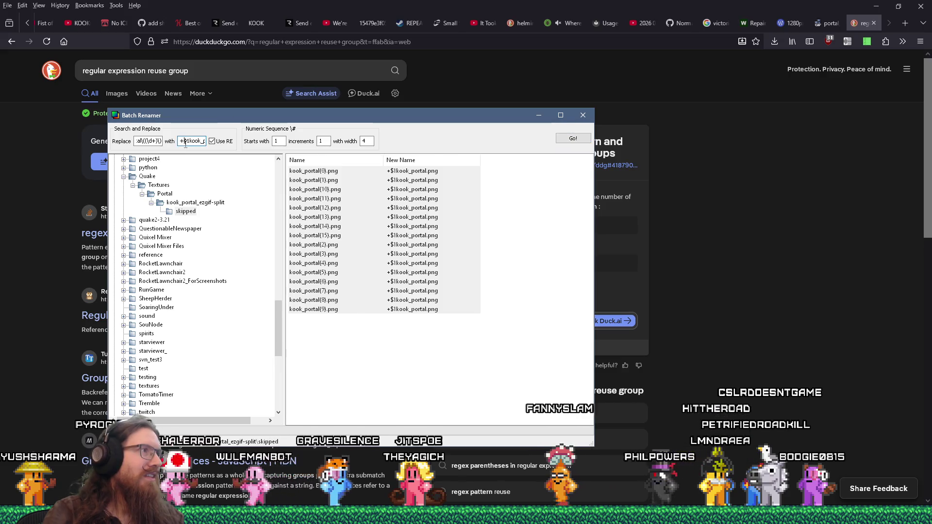
- Wrap the group reference in parentheses and preview the names again without renaming
type("(")
key("Right")
key("Right")
type(")")
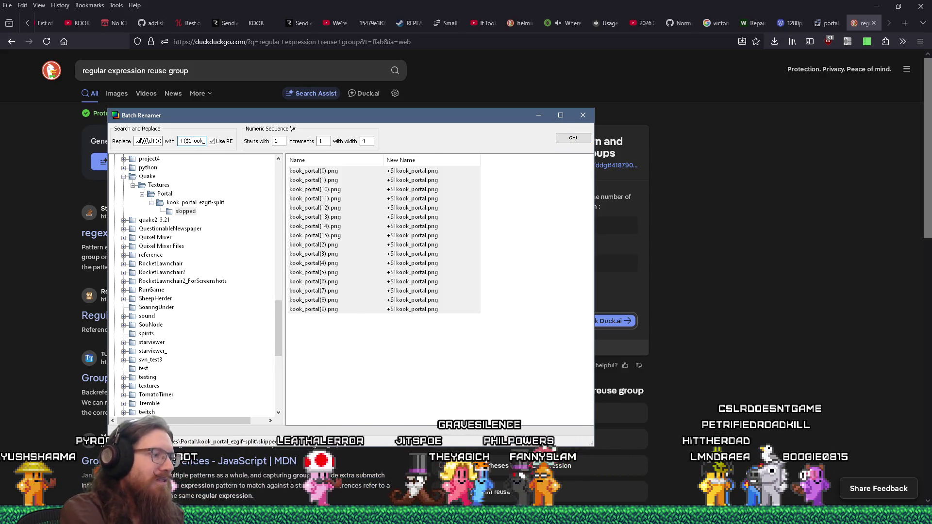
left_click(572, 141)
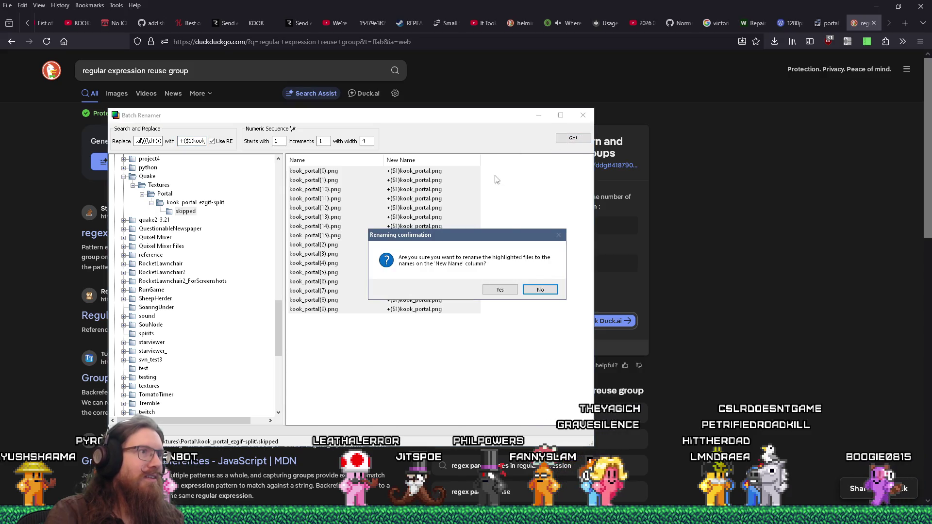
left_click(540, 290)
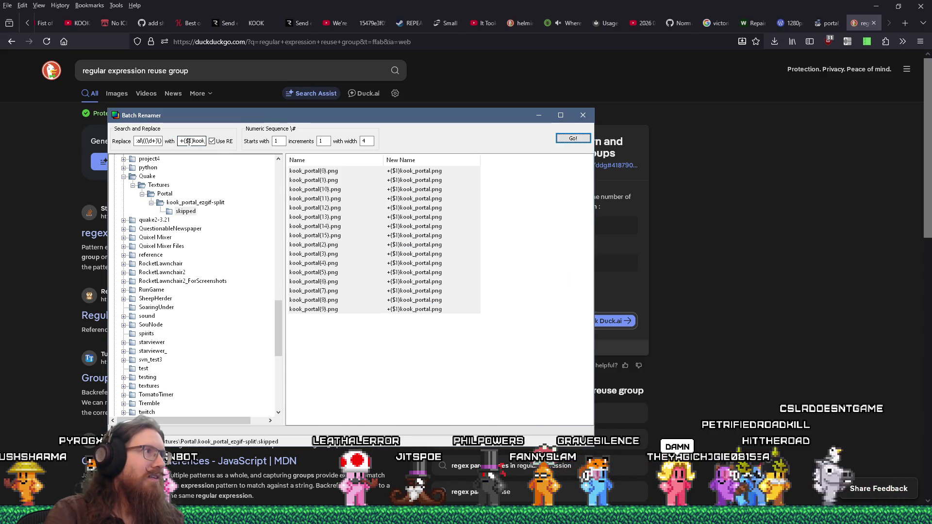
left_click(582, 139)
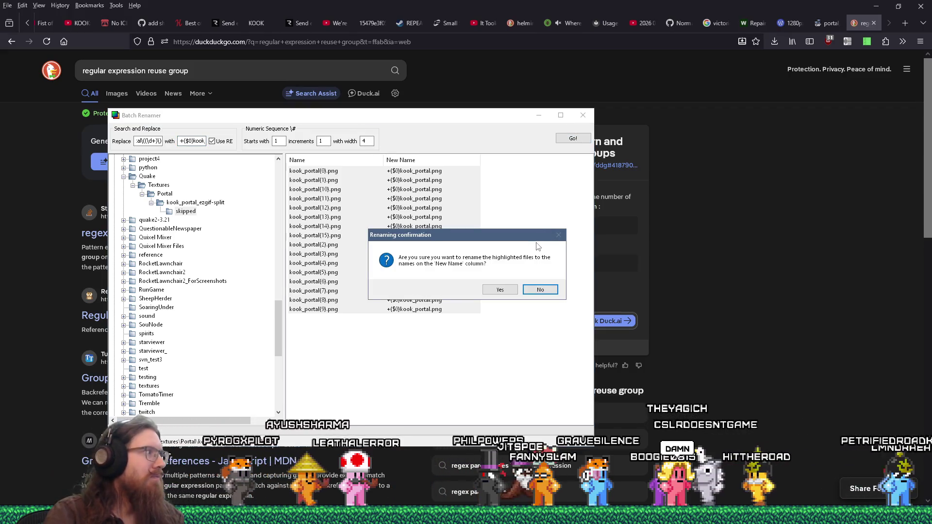
left_click(756, 221)
left_click(341, 47)
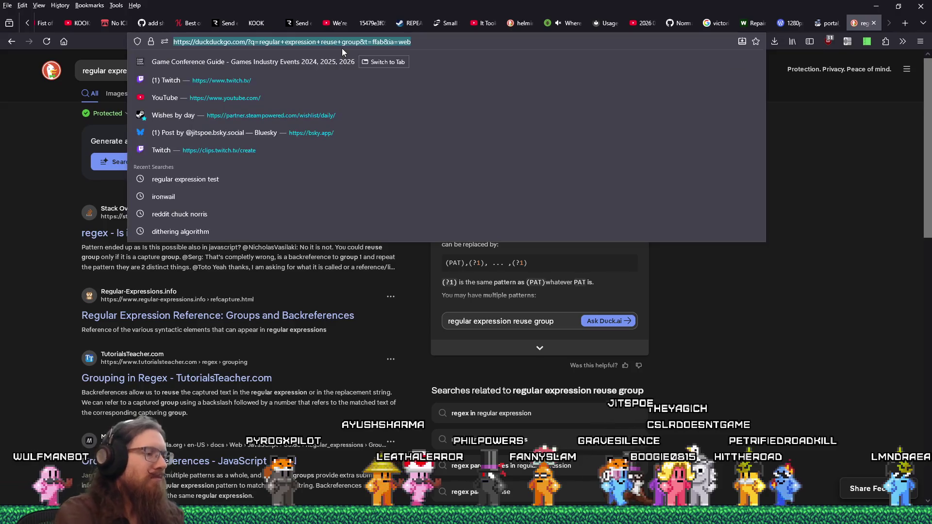
- Search 'batch replacer regular expression' and read through the Stack Overflow answer
type("batch replacer regular expression")
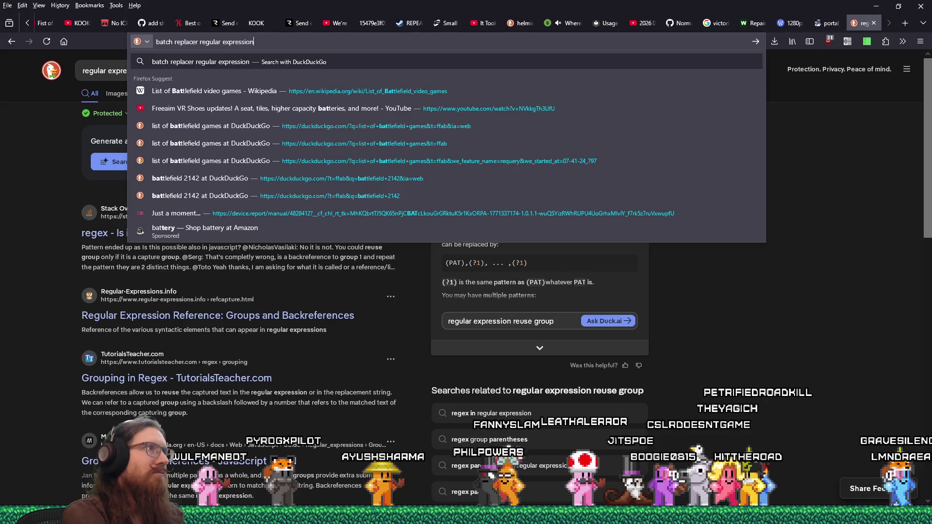
key("Return")
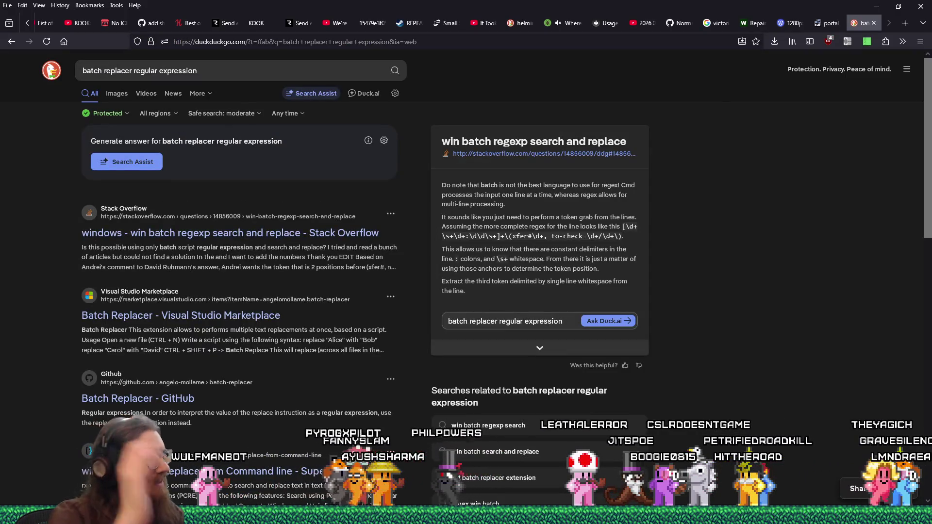
left_click(287, 233)
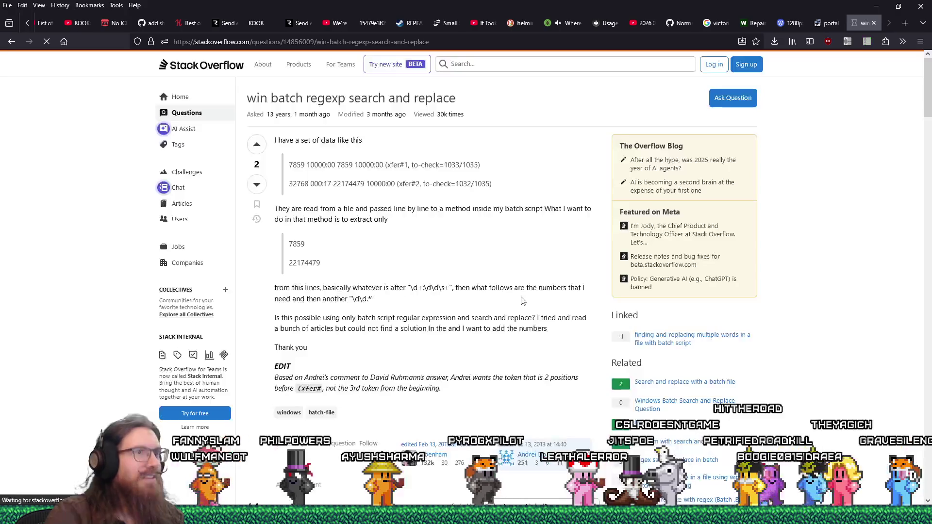
scroll(521, 296, "down", 2)
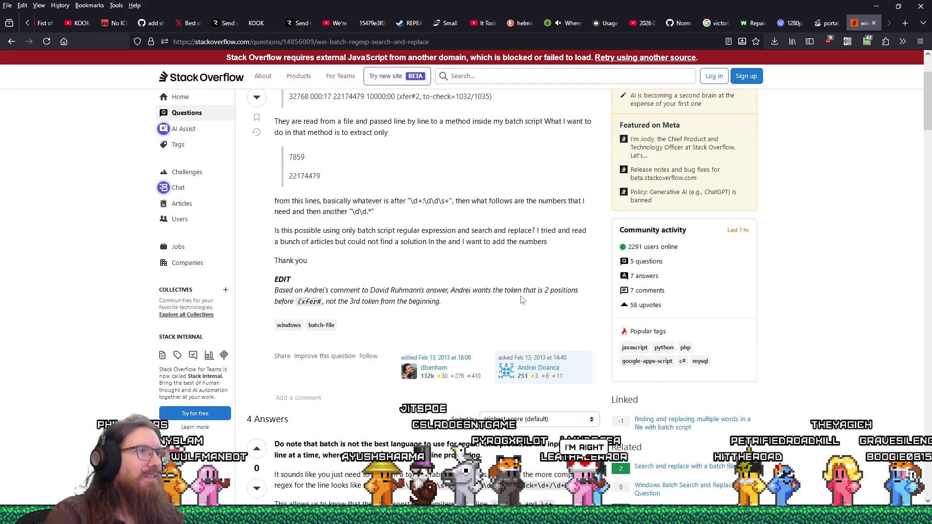
scroll(522, 300, "down", 5)
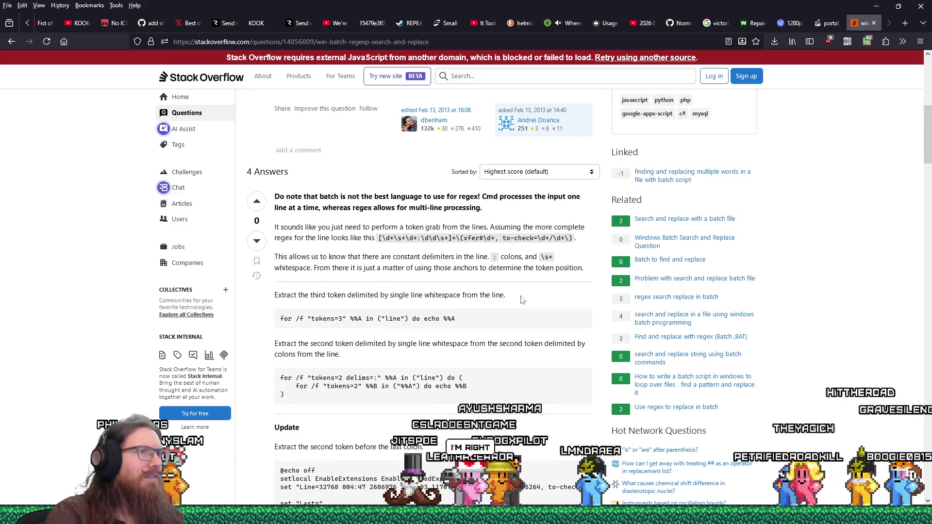
scroll(521, 299, "down", 3)
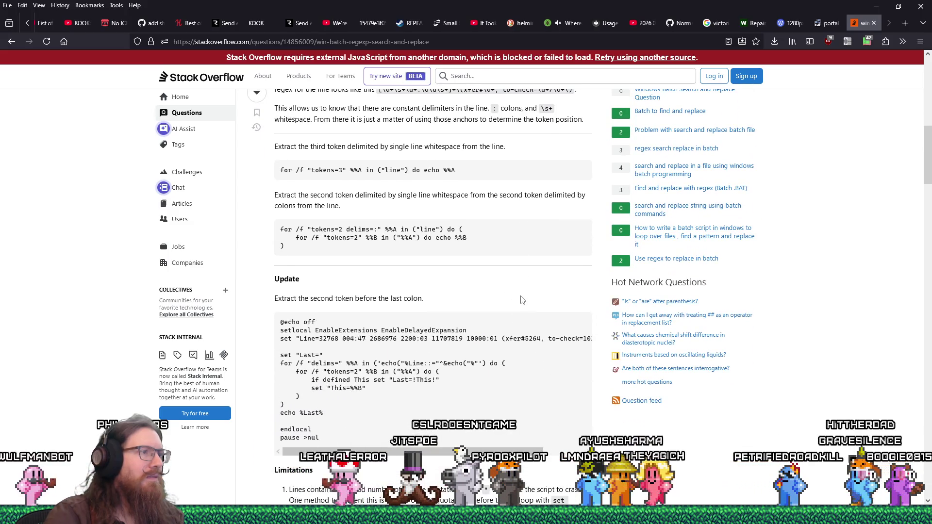
scroll(521, 299, "down", 1)
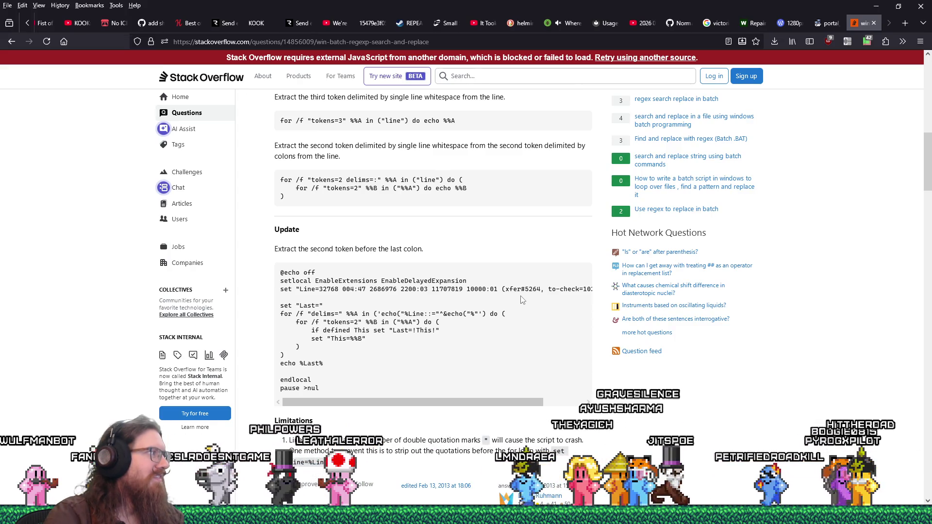
scroll(522, 299, "down", 2)
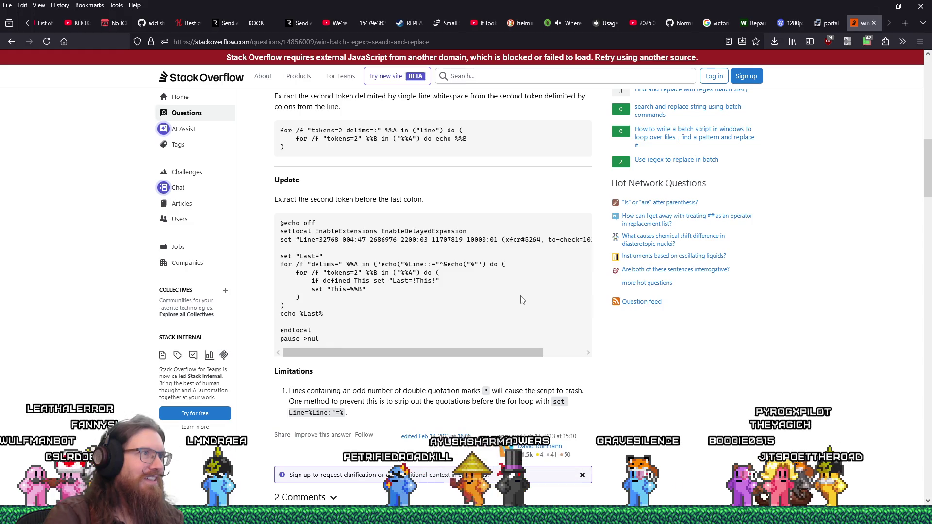
scroll(522, 299, "down", 5)
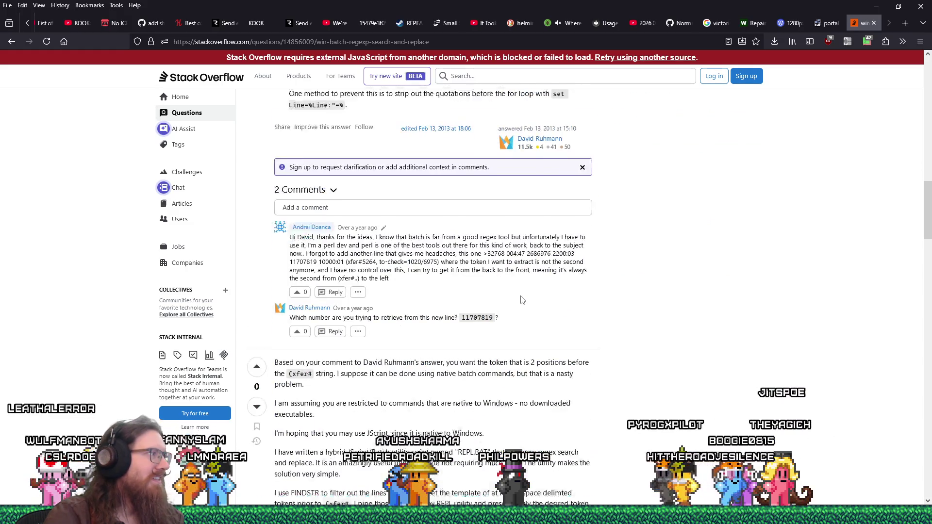
scroll(522, 300, "down", 5)
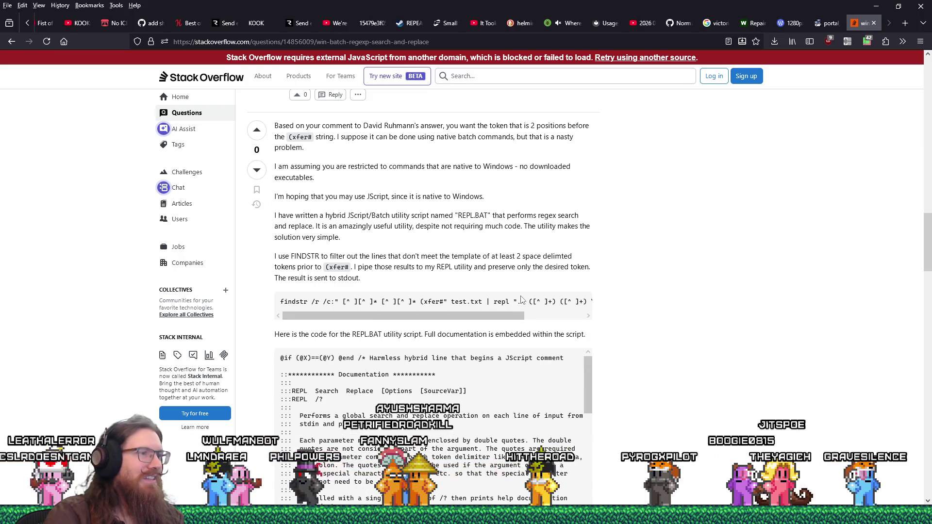
scroll(522, 300, "down", 5)
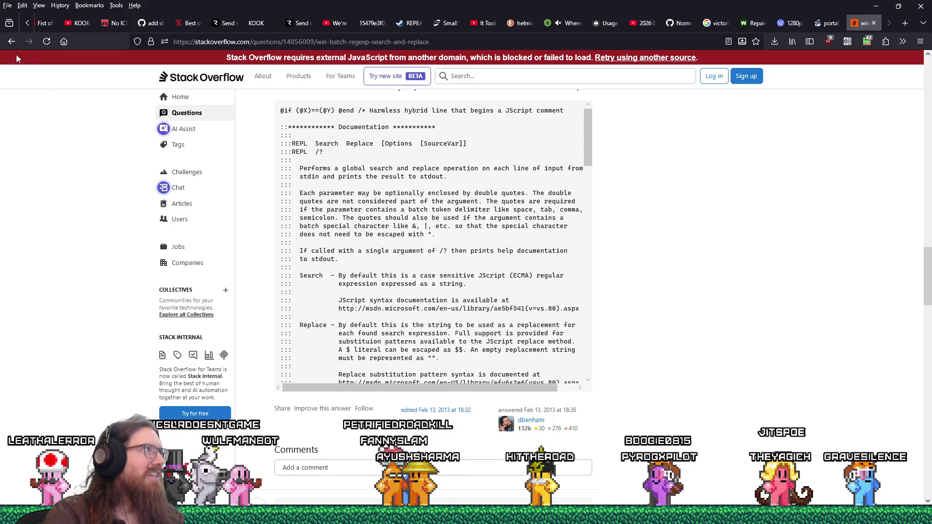
- Revise the search to 'batch renamer regular expression', then switch to Batch Renamer
key("alt+Left")
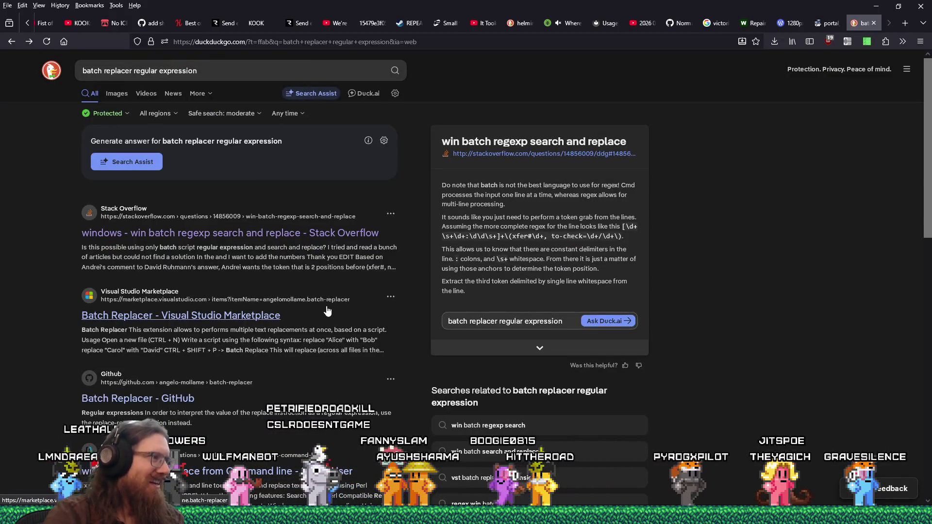
key("alt+Tab")
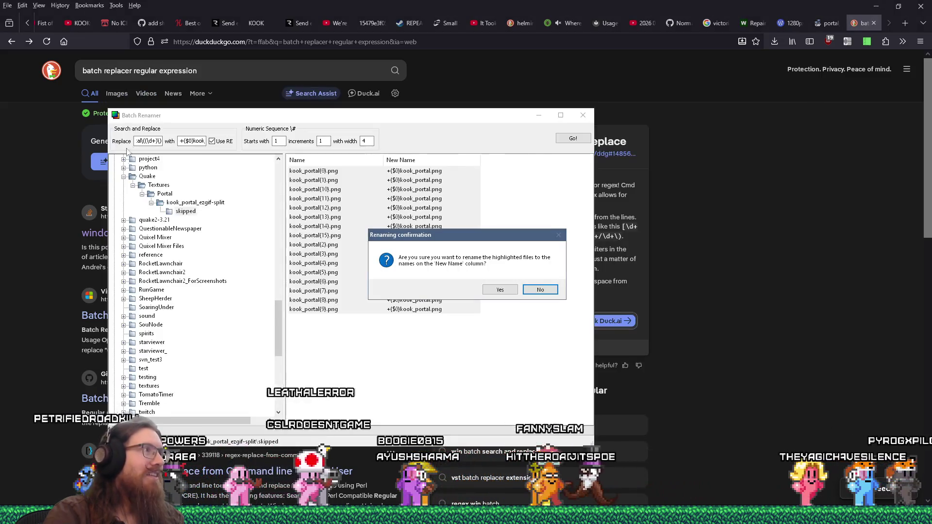
key("alt+Tab")
double_click(118, 70)
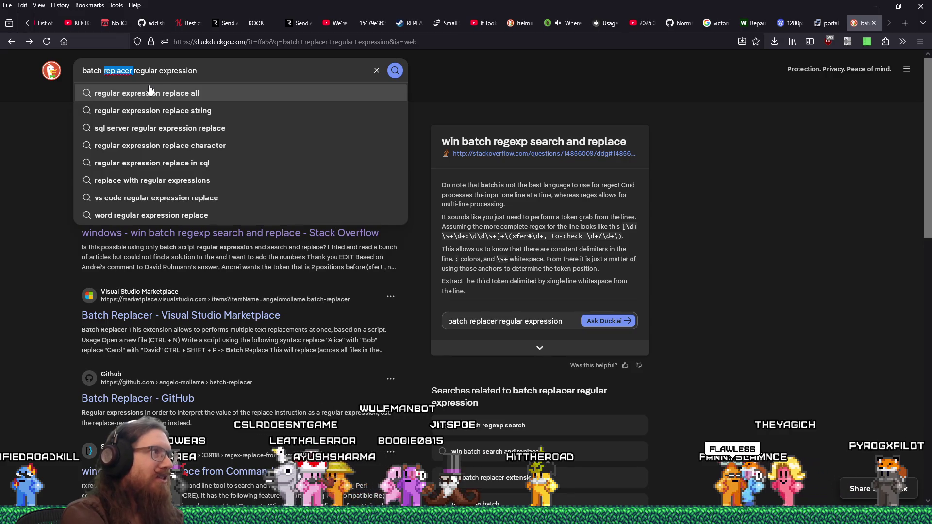
type("renamer")
key("Return")
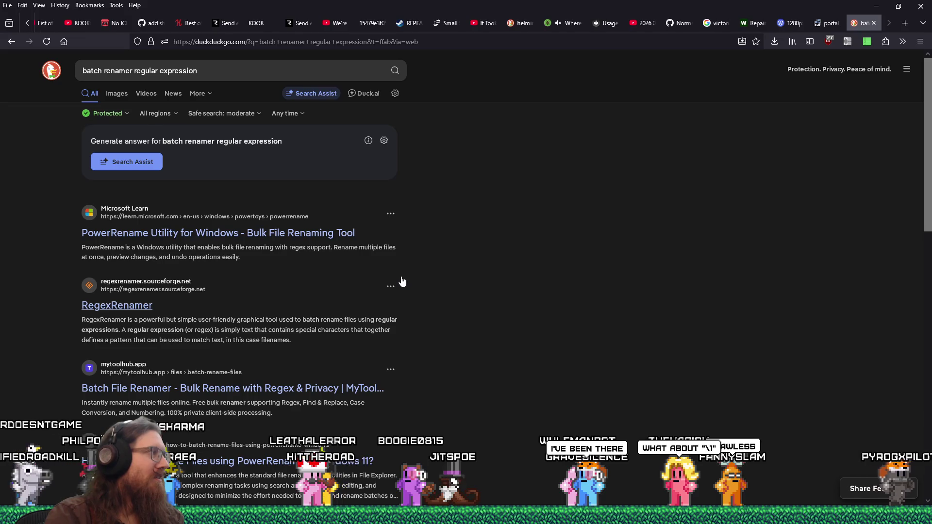
key("alt+Tab")
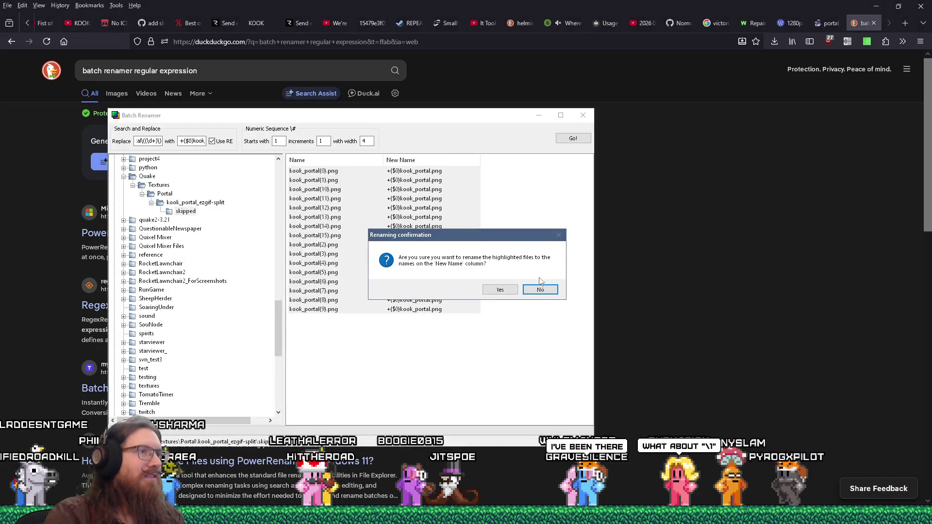
- Change the group reference to 1 and confirm renaming the frames to +0kook_portal.png through +15kook_portal.png
left_click(539, 290)
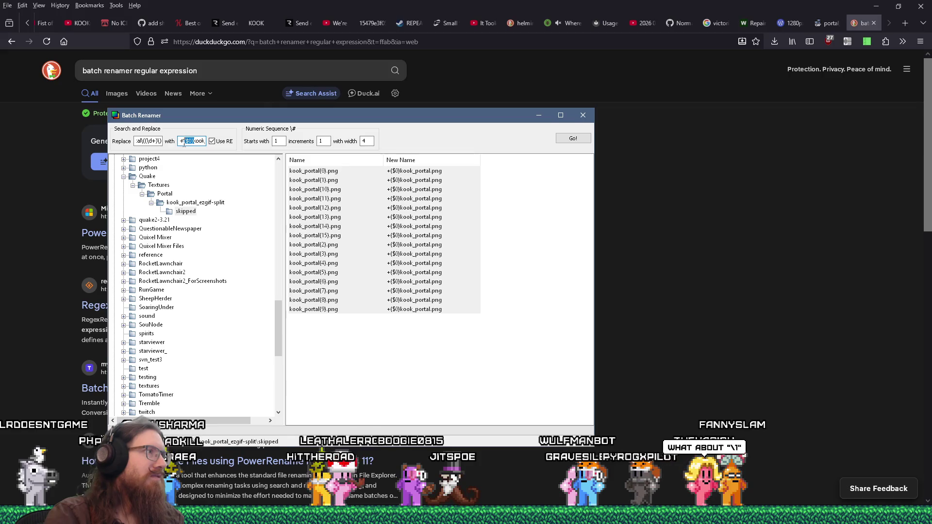
type("1")
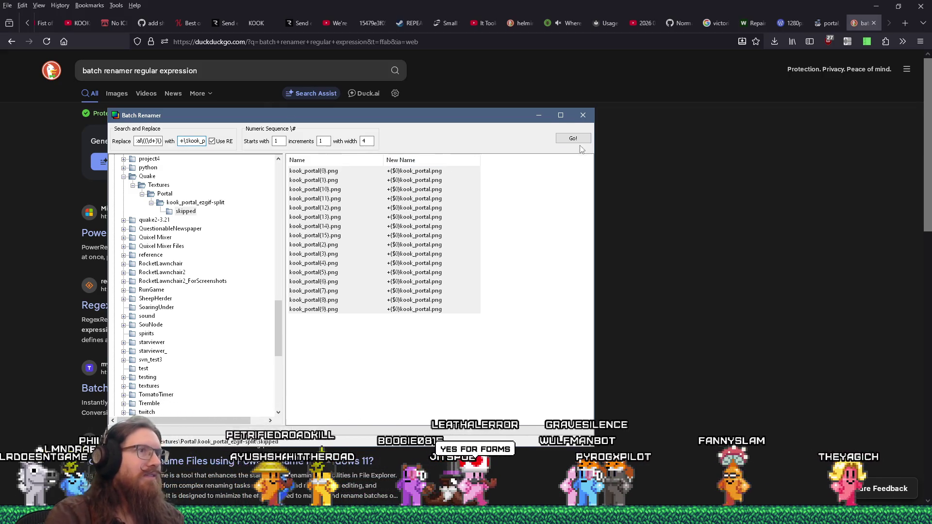
left_click(574, 138)
left_click_drag(462, 236, 440, 373)
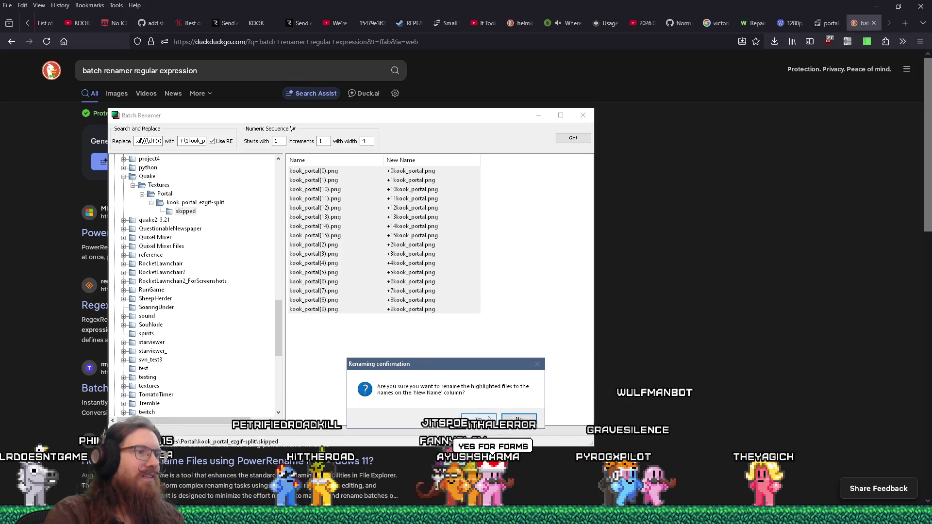
left_click(488, 419)
left_click(508, 290)
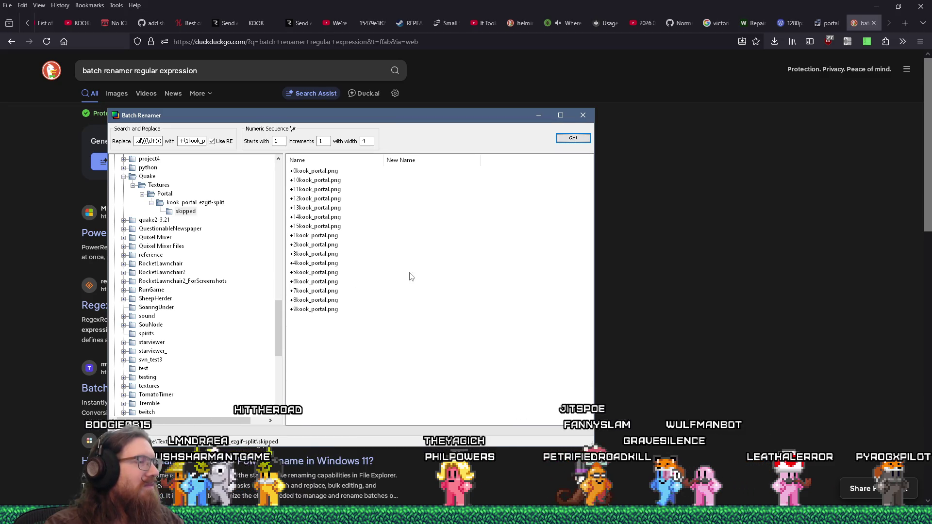
- Select all sixteen renamed frames in Explorer's skipped folder
key("alt+Tab")
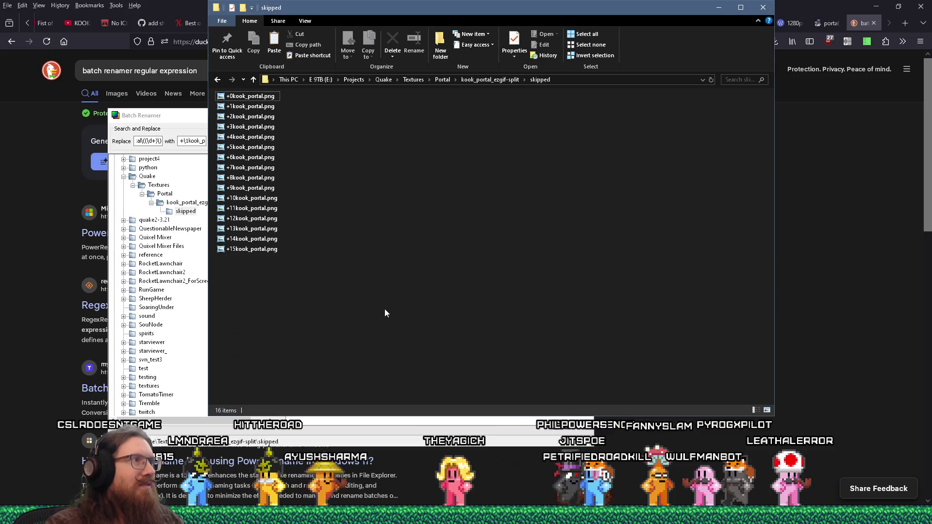
mouse_move(378, 316)
left_mouse_down()
mouse_move(291, 170)
mouse_move(215, 91)
left_mouse_up()
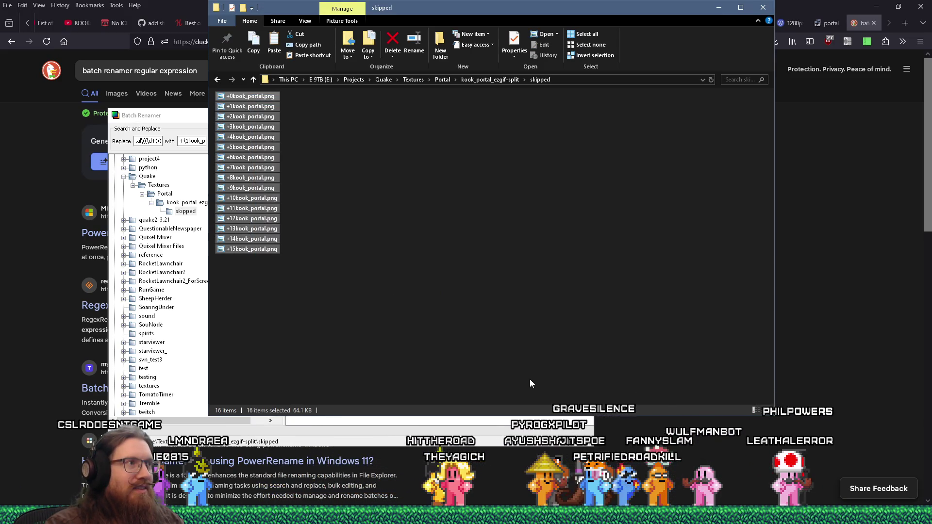
left_click(831, 369)
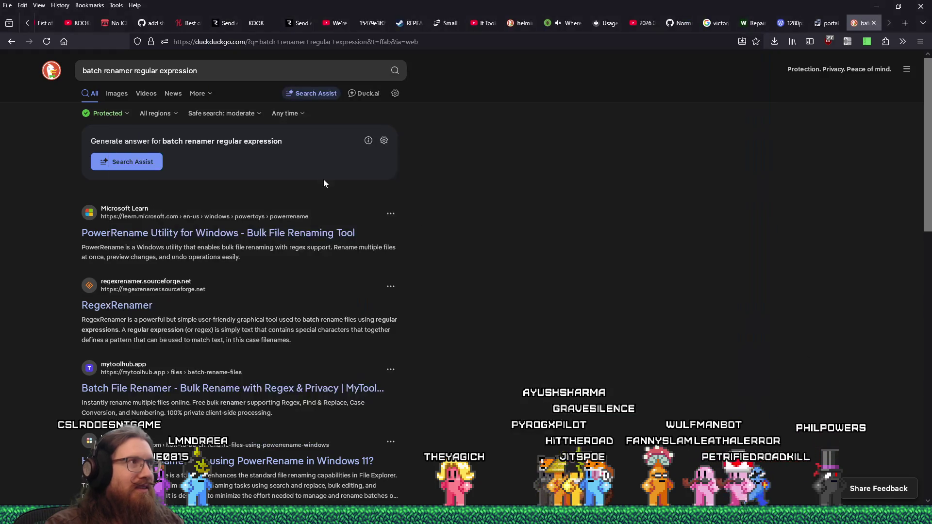
- Search DuckDuckGo for 'quake animated textures' and scroll through the results
left_click(309, 71)
type("quake")
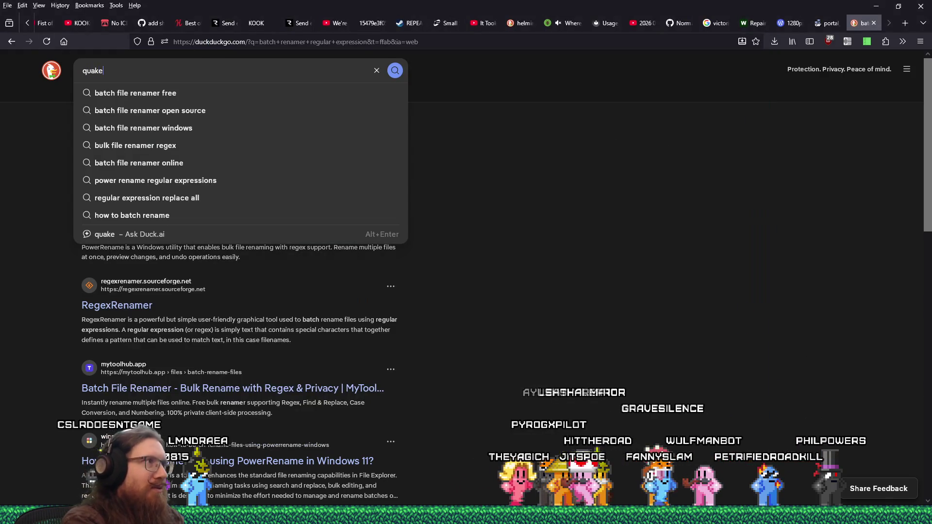
type(" animated textures")
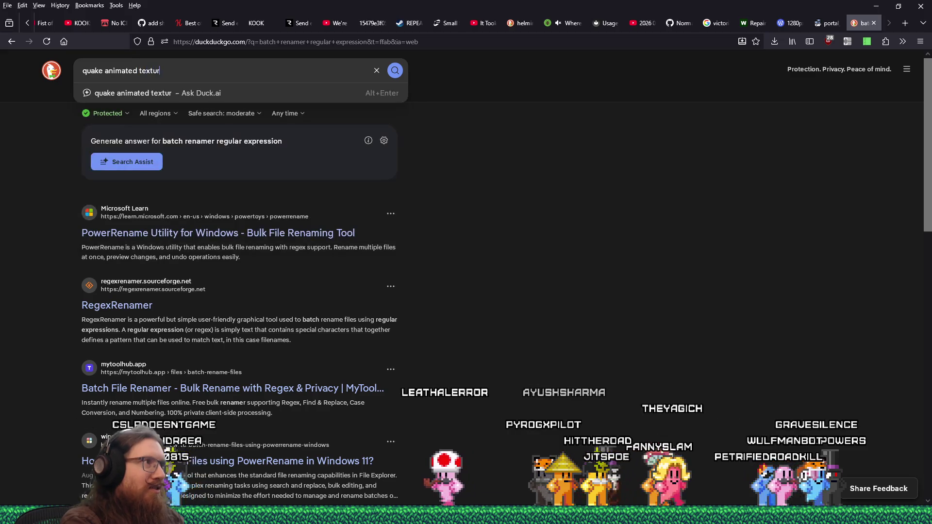
key("Return")
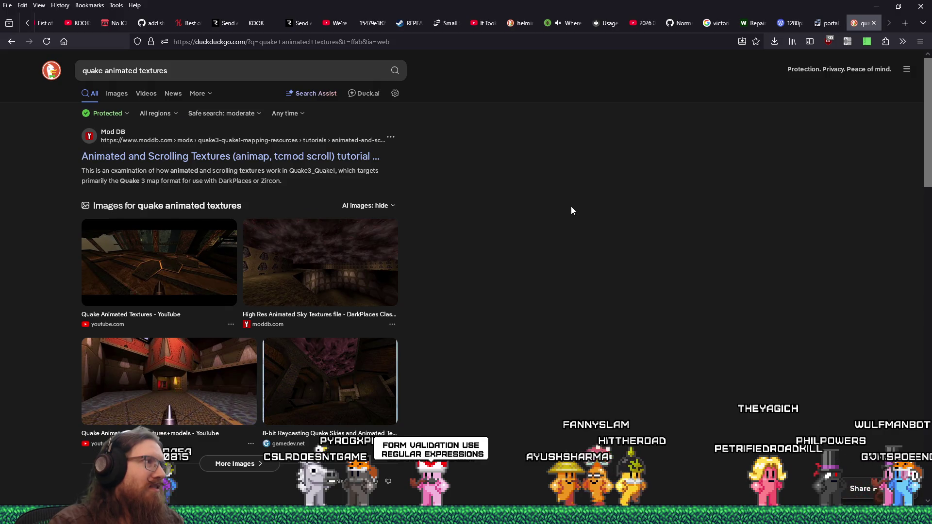
scroll(559, 216, "down", 5)
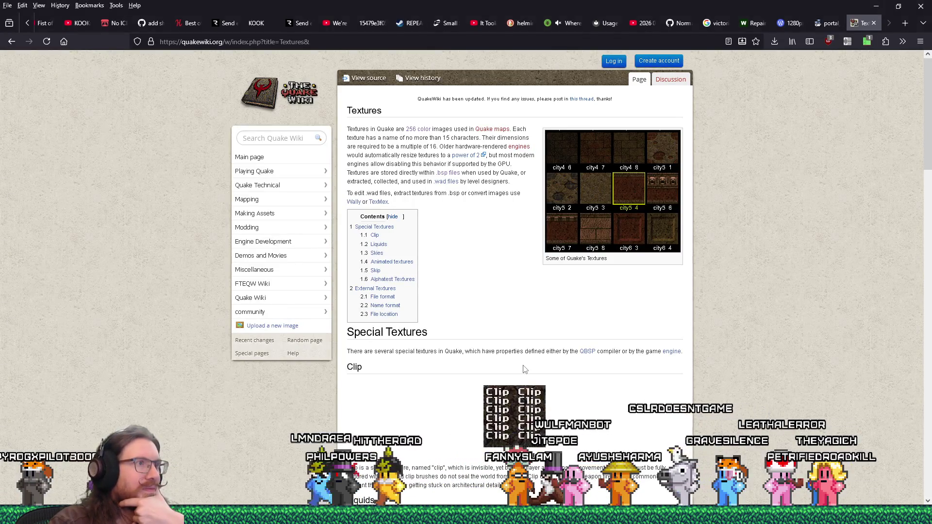
- Find 'anim' on the Quake Wiki page to jump to the Animated textures section
scroll(523, 366, "down", 4)
scroll(523, 366, "down", 9)
scroll(523, 366, "down", 8)
scroll(524, 368, "down", 4)
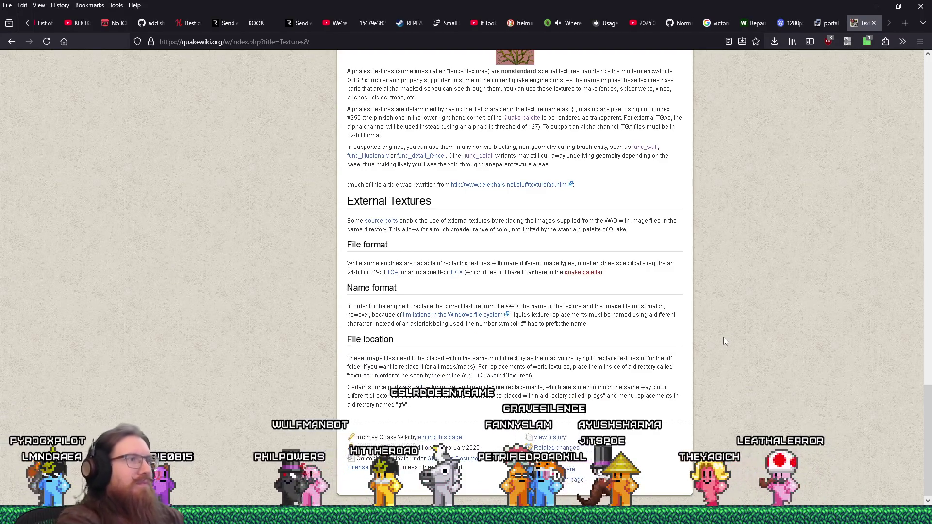
key("ctrl+f")
type("anim")
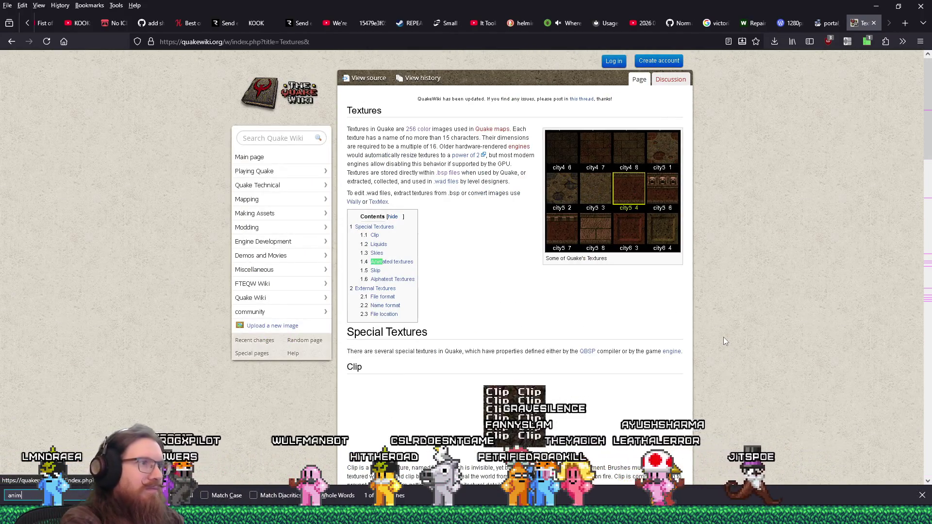
key("Return")
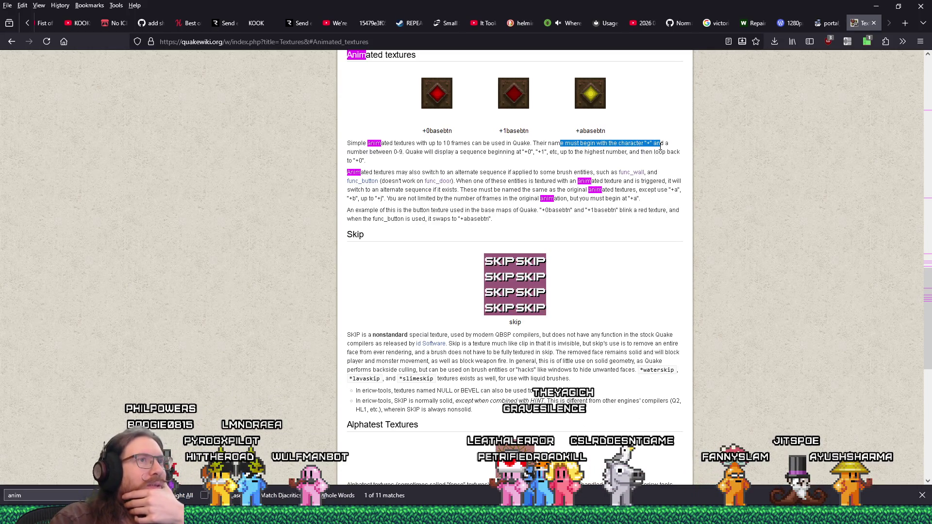
- Highlight the rule that frame names start with + and a digit, then return to the skipped folder
left_click_drag(429, 149, 481, 146)
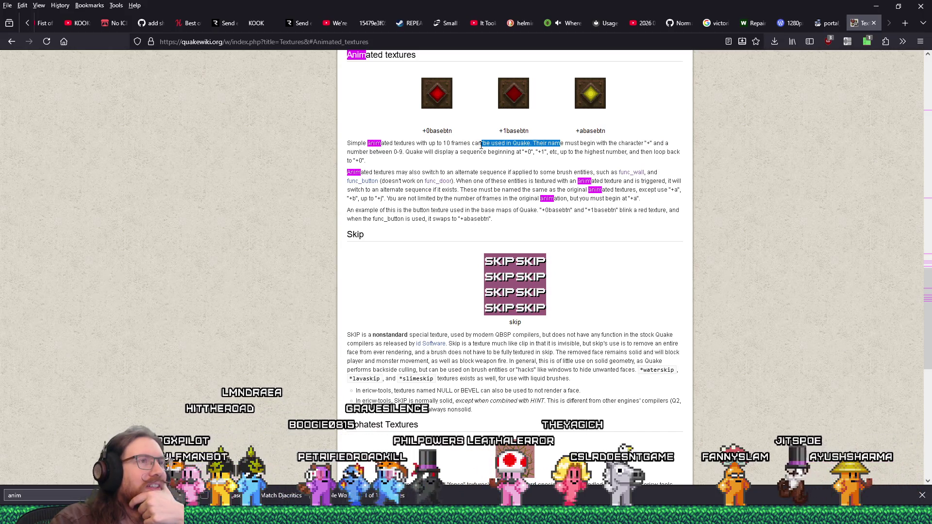
left_click_drag(481, 146, 476, 161)
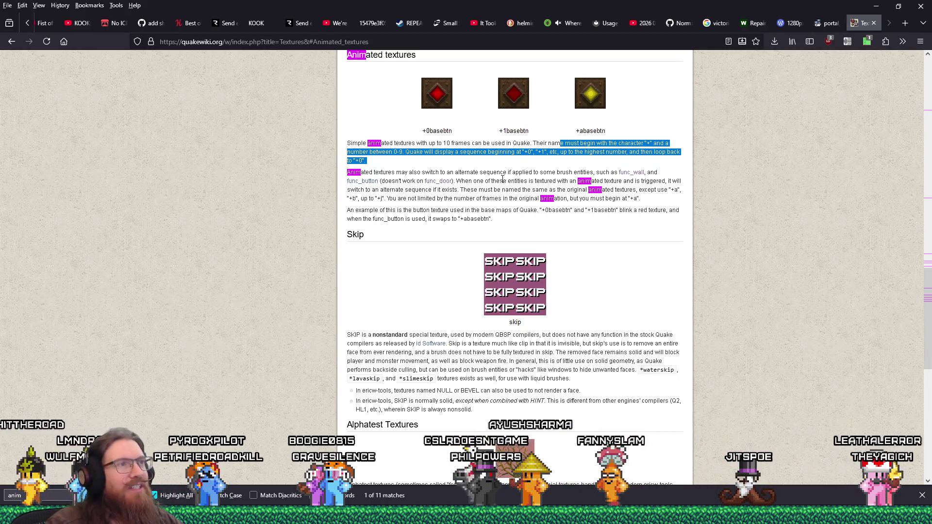
key("alt+Tab")
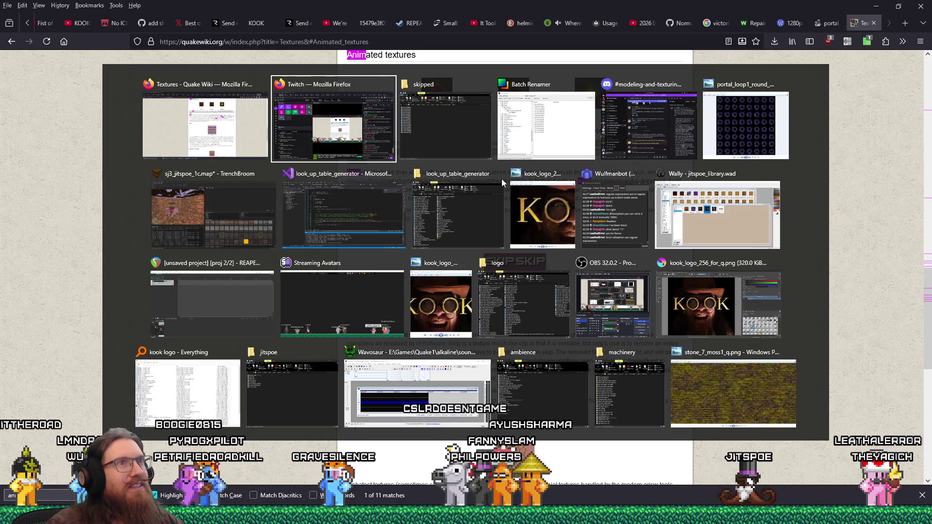
key("alt+Tab")
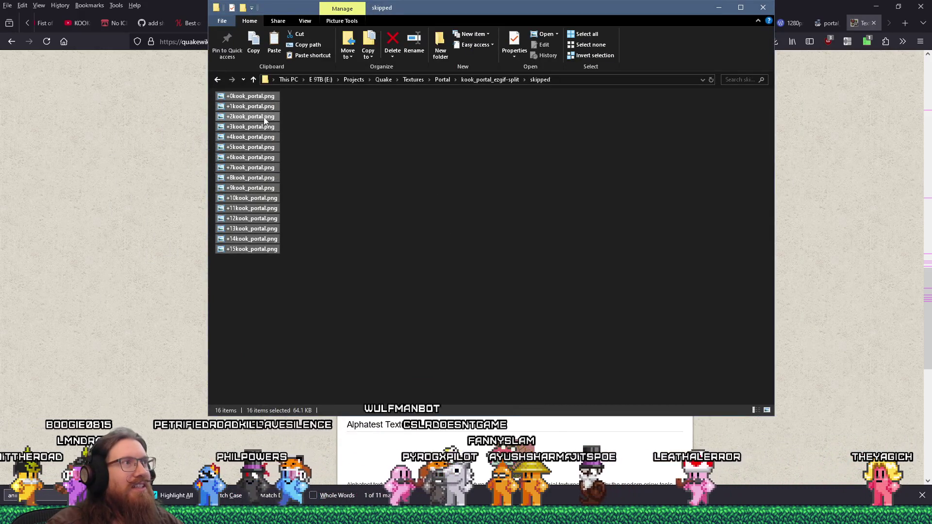
- Delete the sixteen renamed frames and go back up to kook_portal_ezgif-split
right_click(265, 118)
left_click(321, 365)
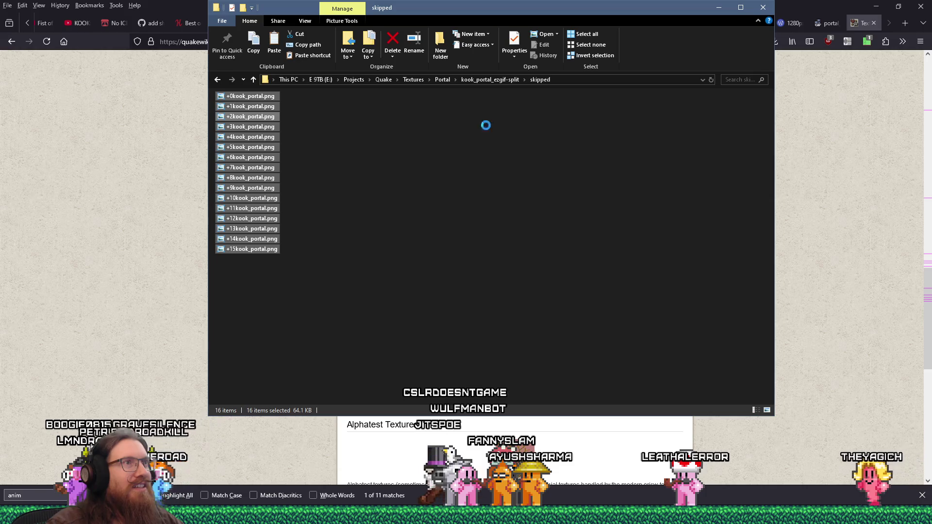
left_click(502, 81)
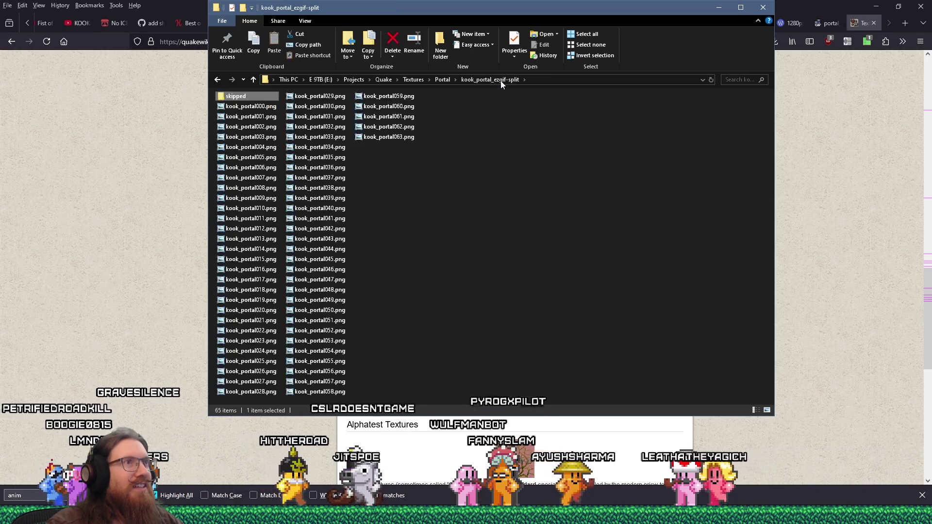
left_click(268, 108)
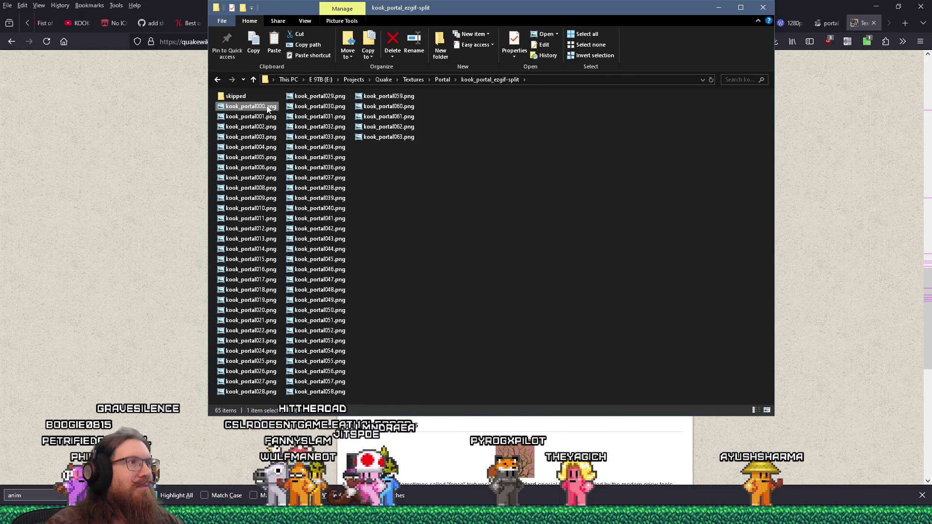
- Work out 64 ÷ 10 in Calculator to find the frame spacing
key("XF86Calculator")
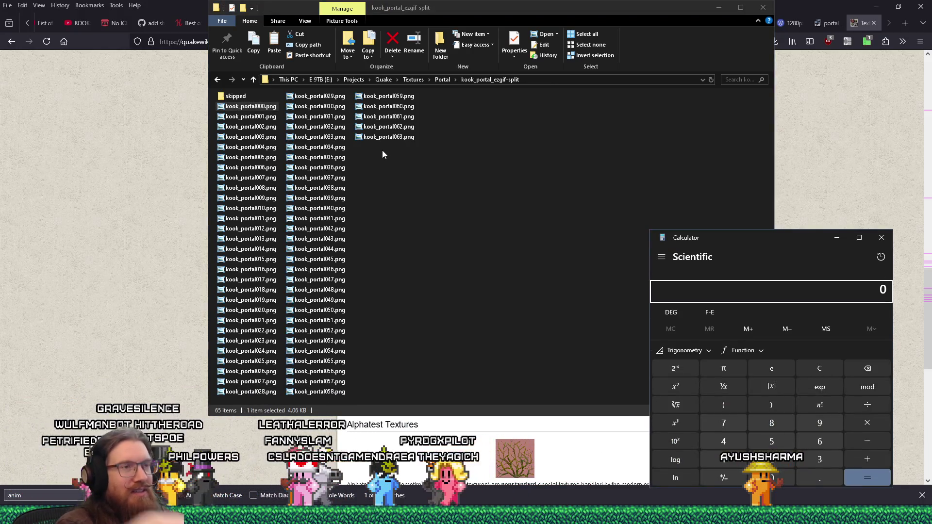
type("64 ÷ 10 =")
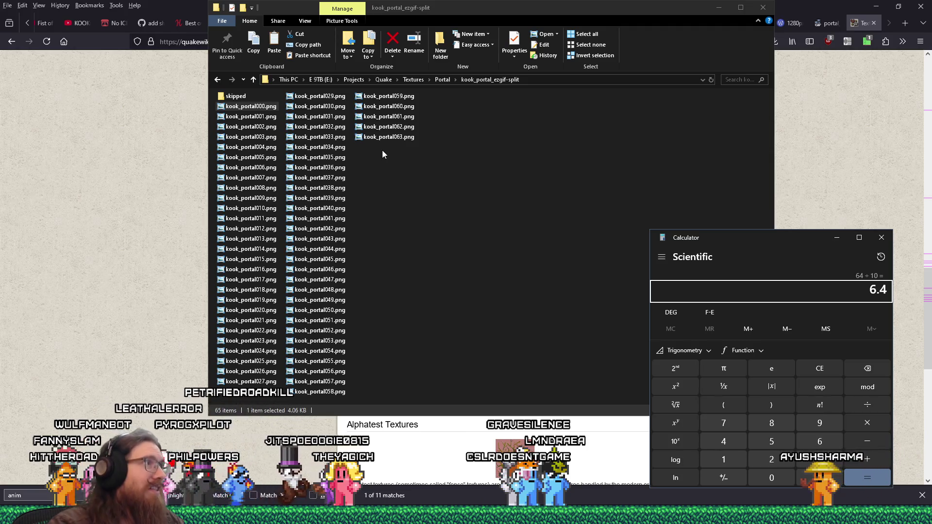
left_click(272, 107)
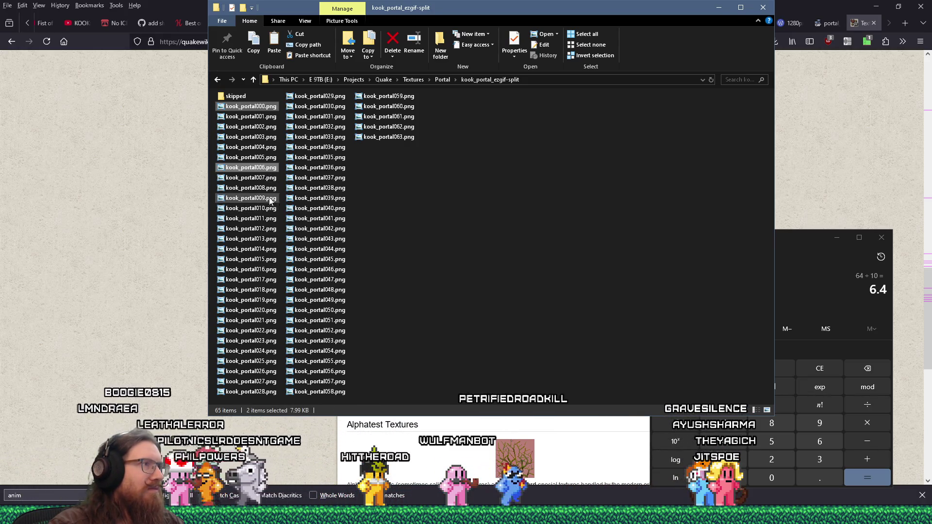
- Add frames 012, 024, 030, 042, 048 and 054 to the every-sixth-frame selection, then dismiss the context menu
left_click(268, 229, "ctrl")
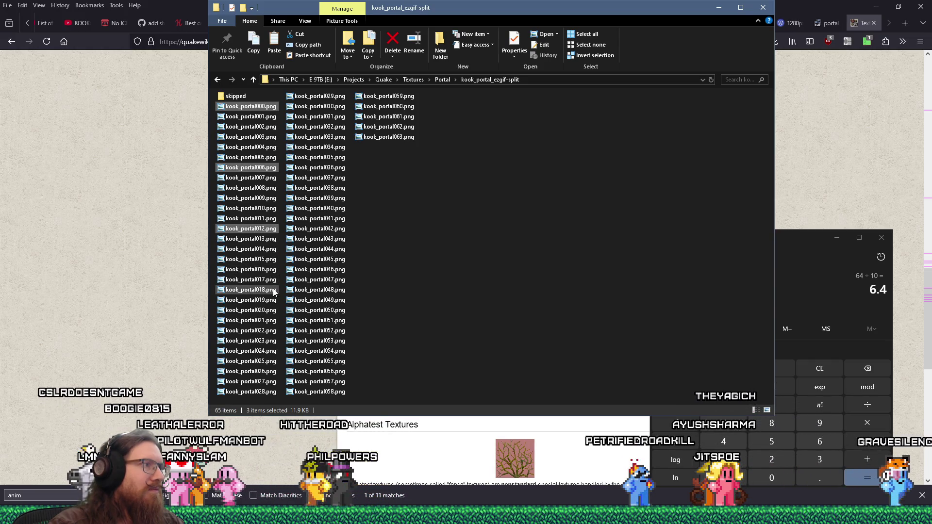
left_click(270, 351, "ctrl")
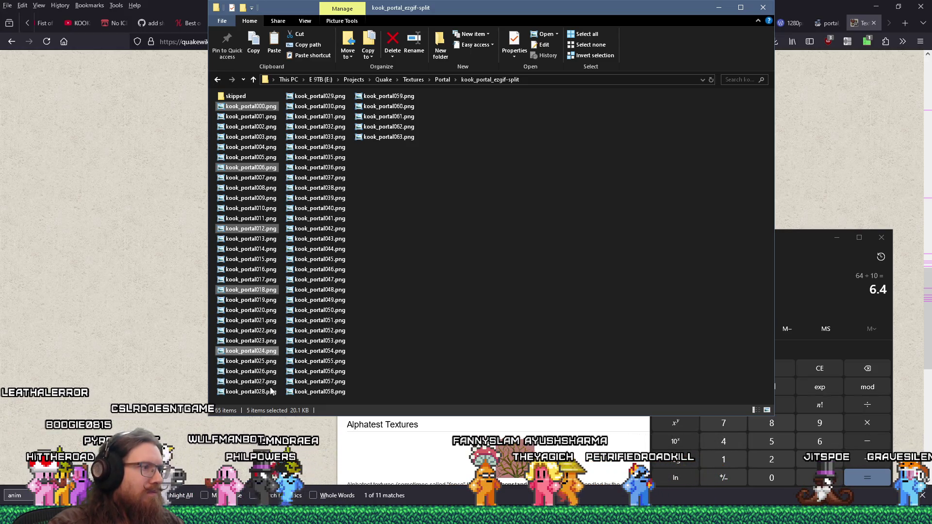
left_click(318, 106, "ctrl")
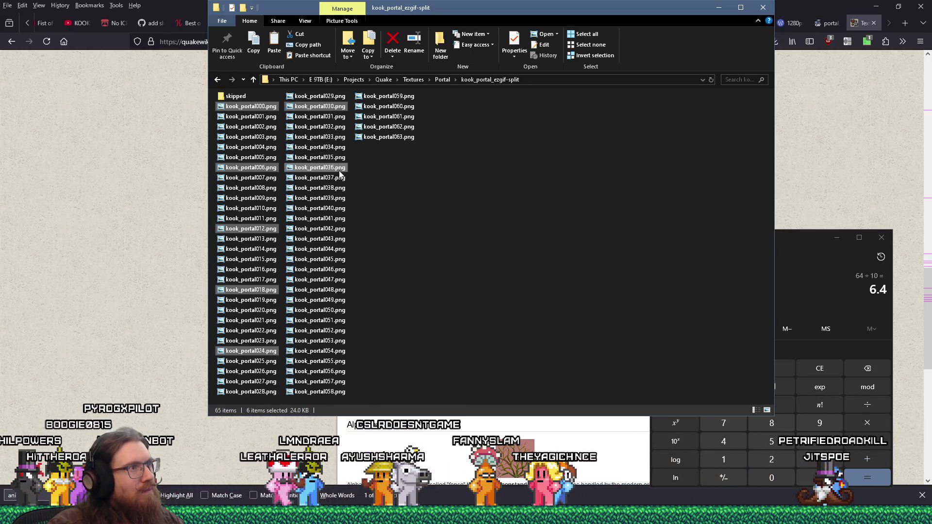
left_click(339, 228, "ctrl")
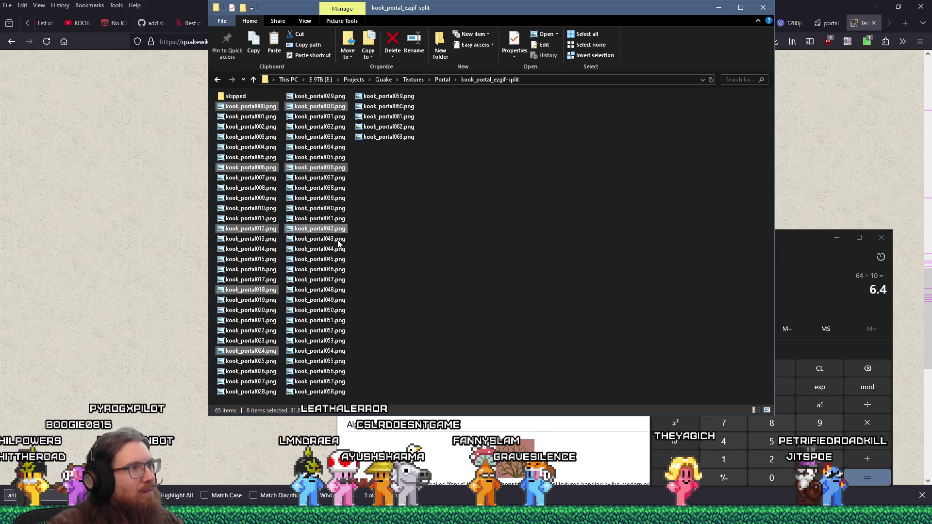
left_click(339, 291, "ctrl")
left_click(333, 349, "ctrl")
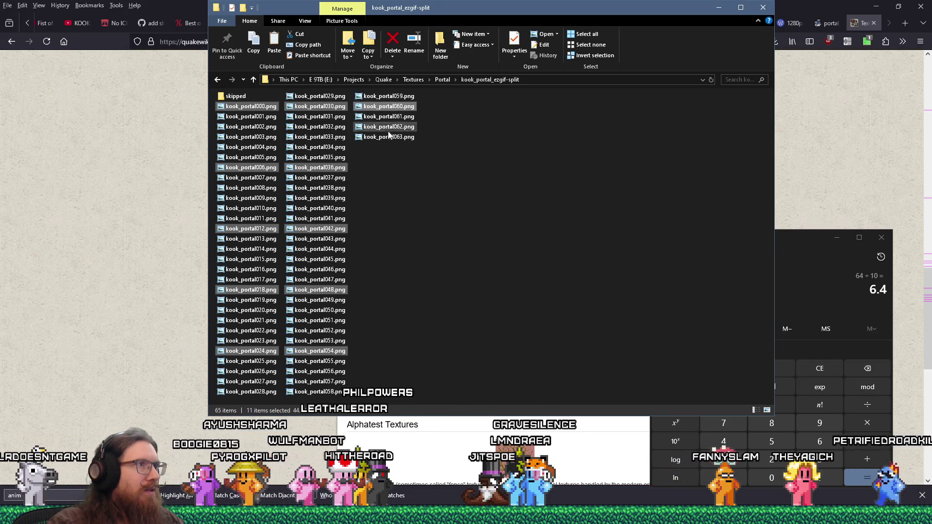
right_click(326, 109)
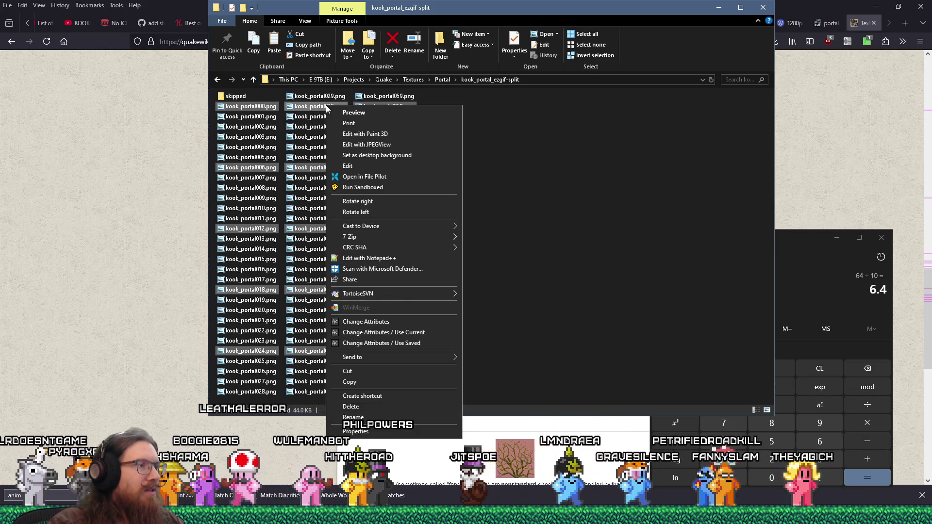
left_click(423, 11)
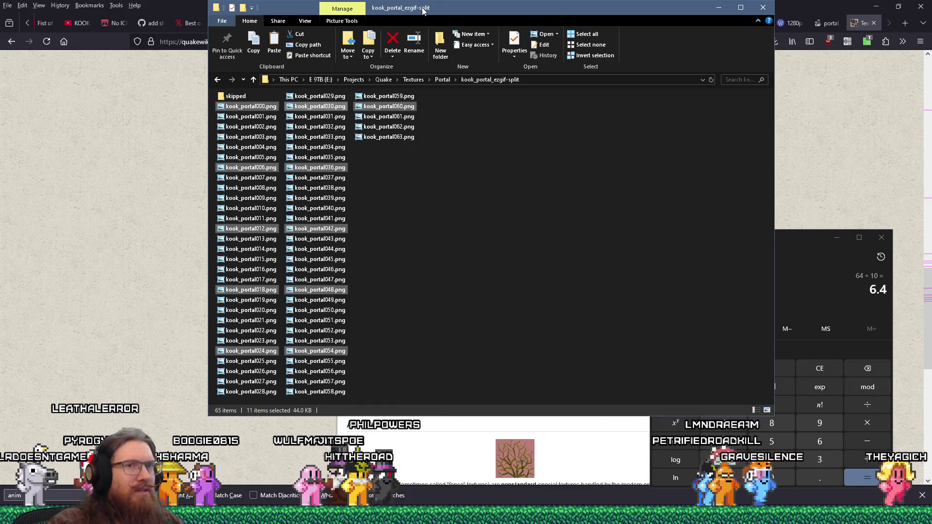
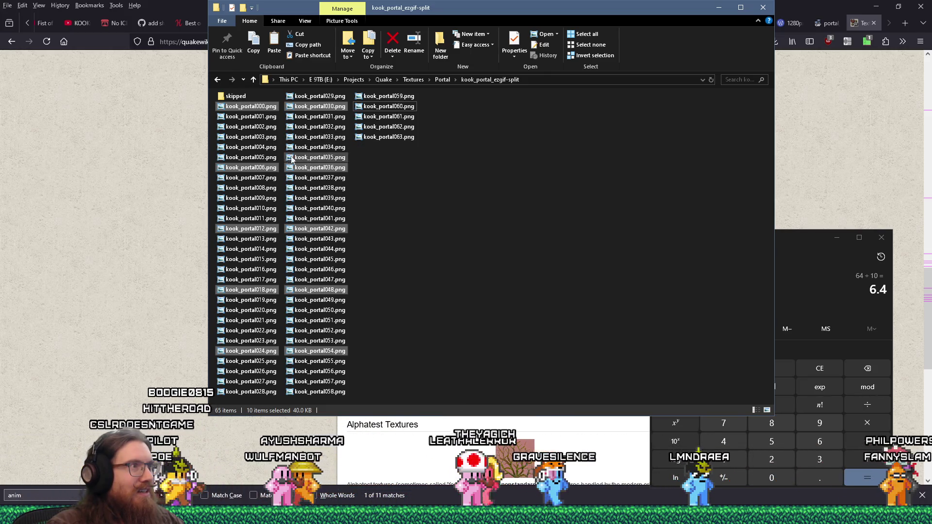
- Select portal frames 000 and 006 through 054 and copy the ten frames
left_click(270, 168, "ctrl")
left_click(270, 178, "ctrl")
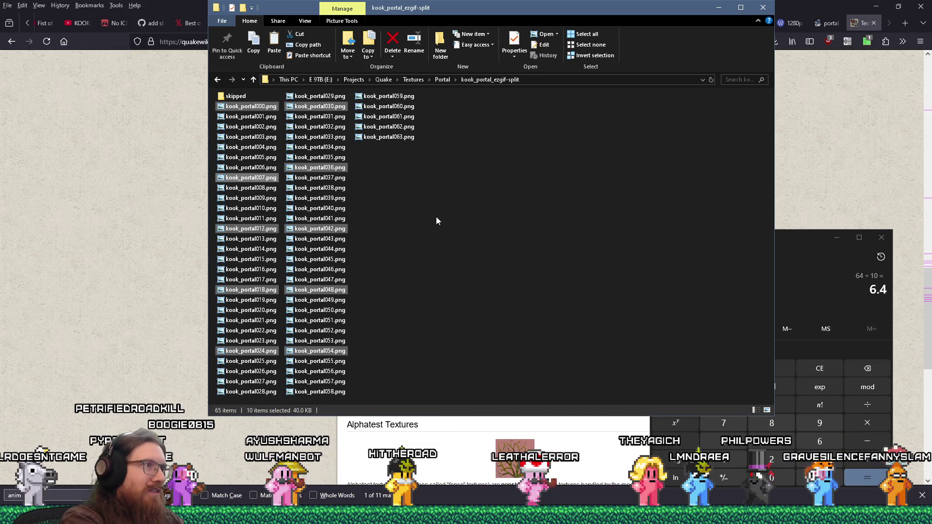
key("ctrl+c")
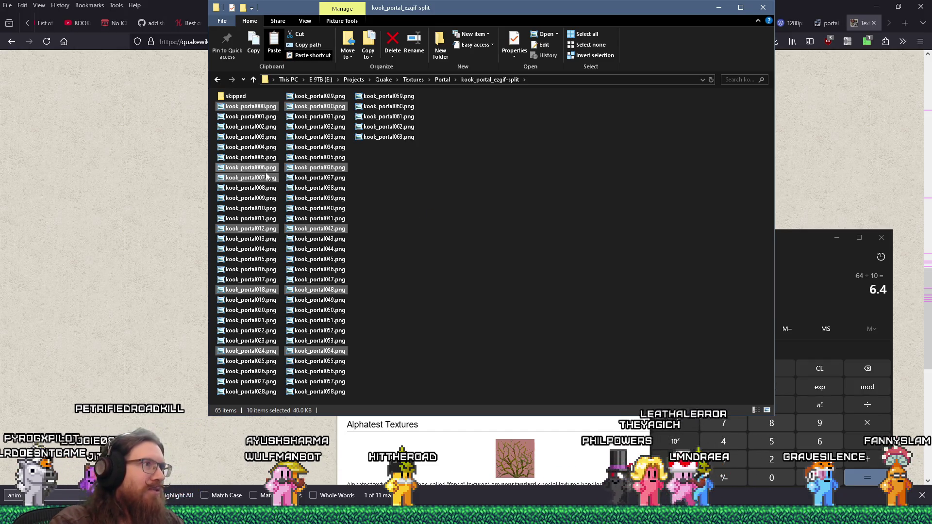
right_click(310, 171)
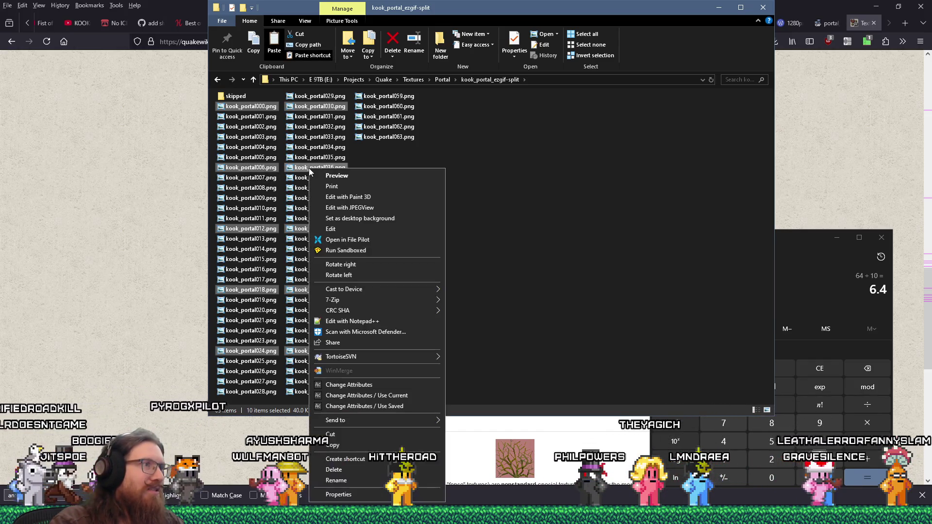
left_click(364, 447)
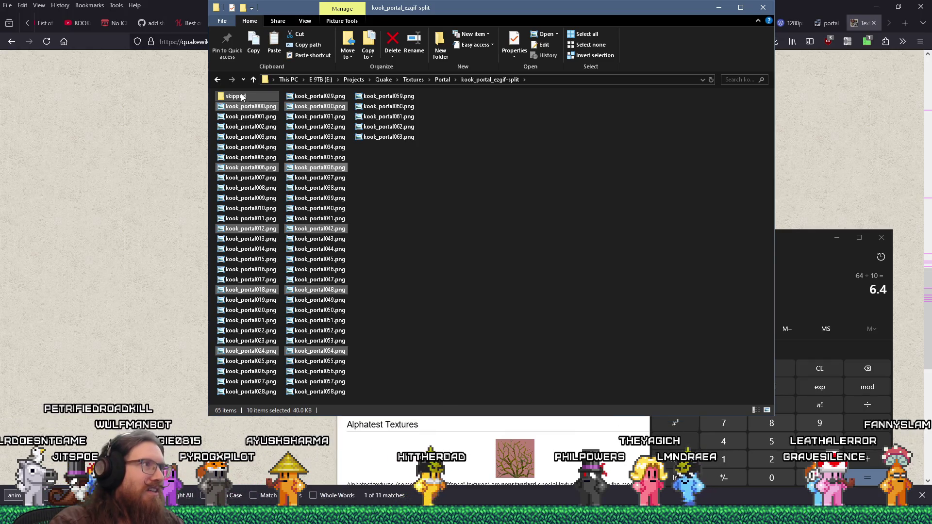
- Open the skipped folder and select its sixteen old frames
left_click(242, 97)
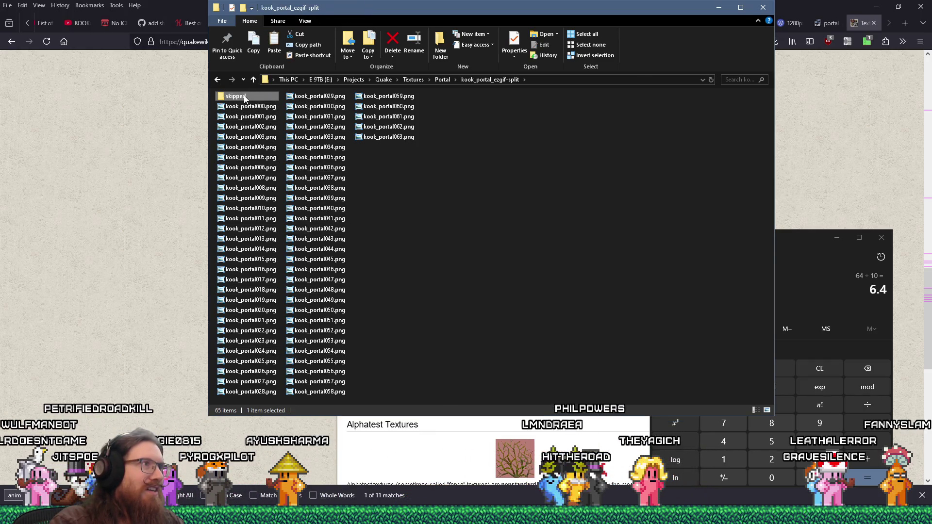
double_click(246, 99)
left_click_drag(396, 307, 256, 105)
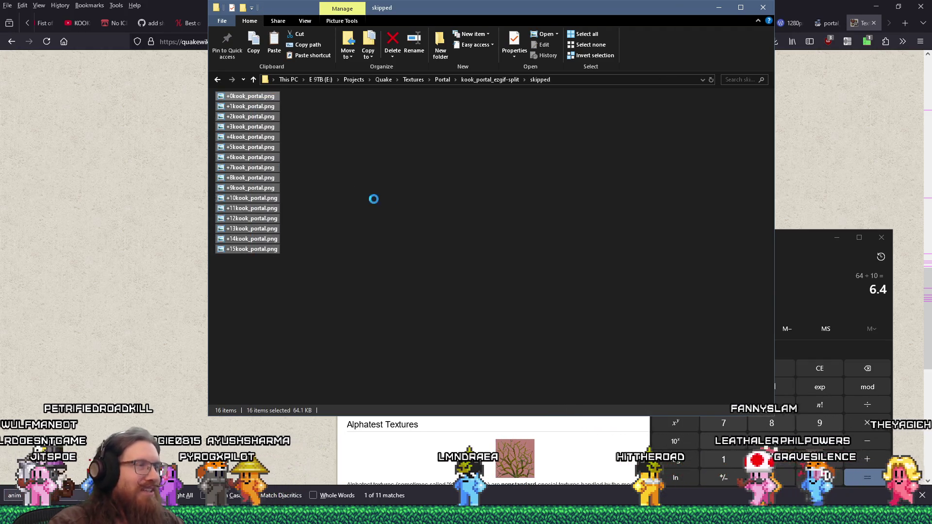
right_click(387, 203)
- Delete the sixteen old frames and re-sort the ten pasted frames in the folder
left_click(420, 275)
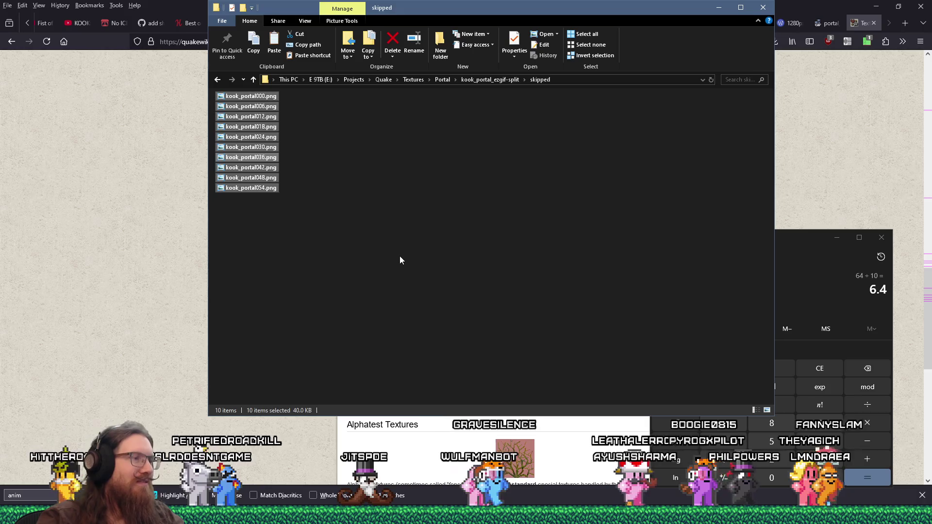
left_click(402, 258)
right_click(405, 252)
left_click(388, 215)
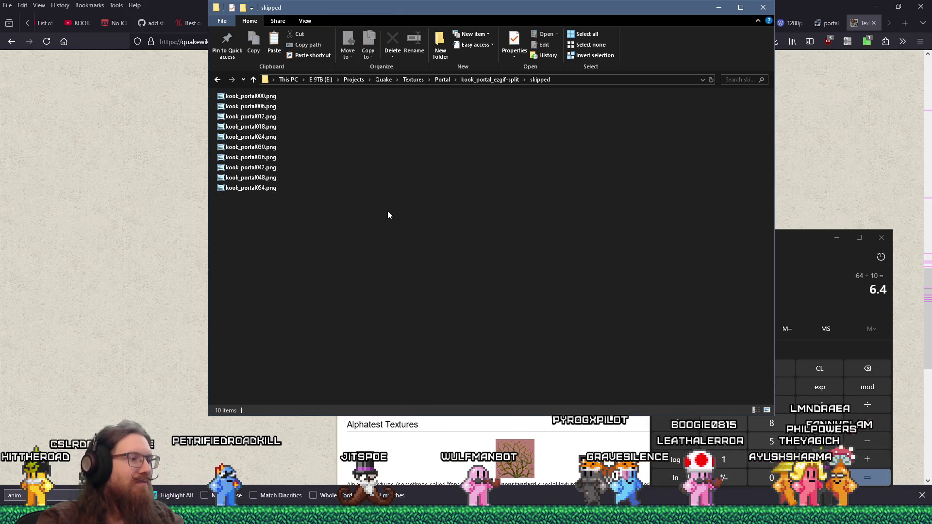
- Rename all ten pasted frames to kook_portal(0).png through kook_portal(9).png
left_click_drag(310, 209, 240, 90)
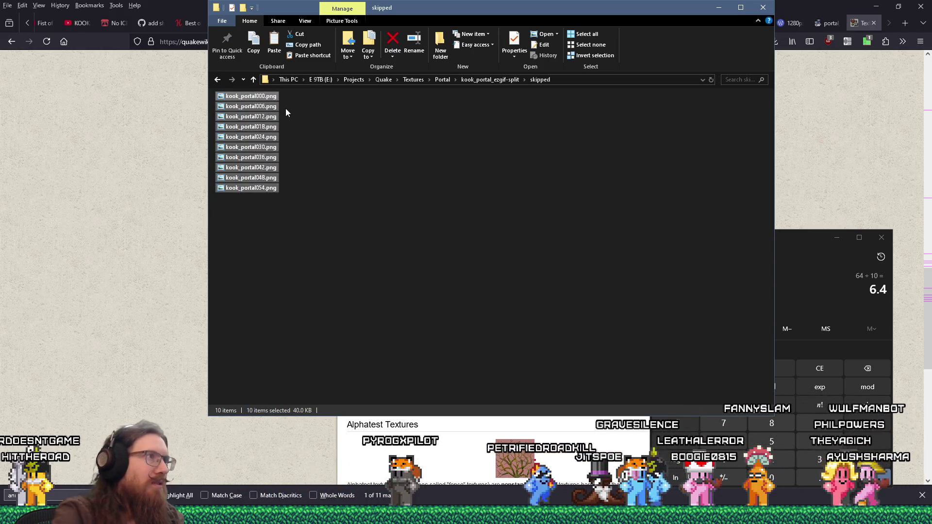
left_click_drag(298, 238, 243, 97)
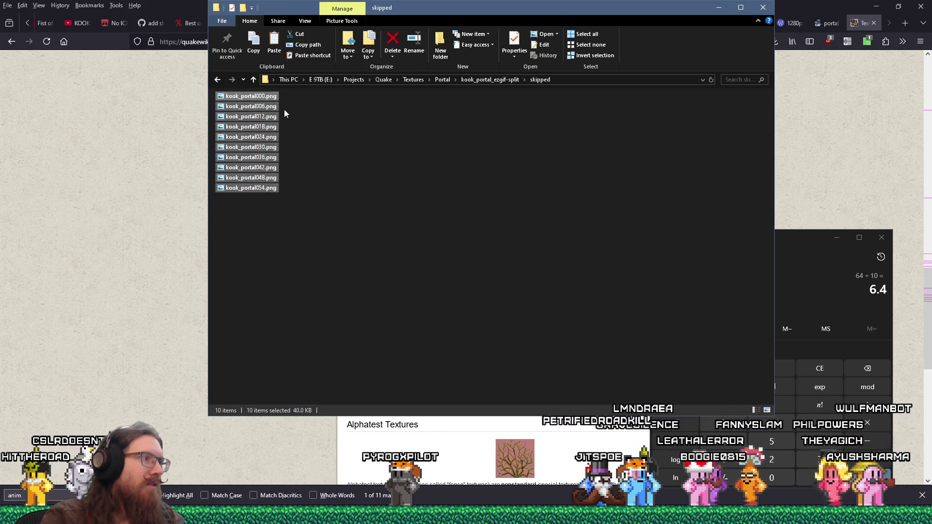
key("F2")
key("Right")
key("BackSpace")
key("BackSpace")
key("BackSpace")
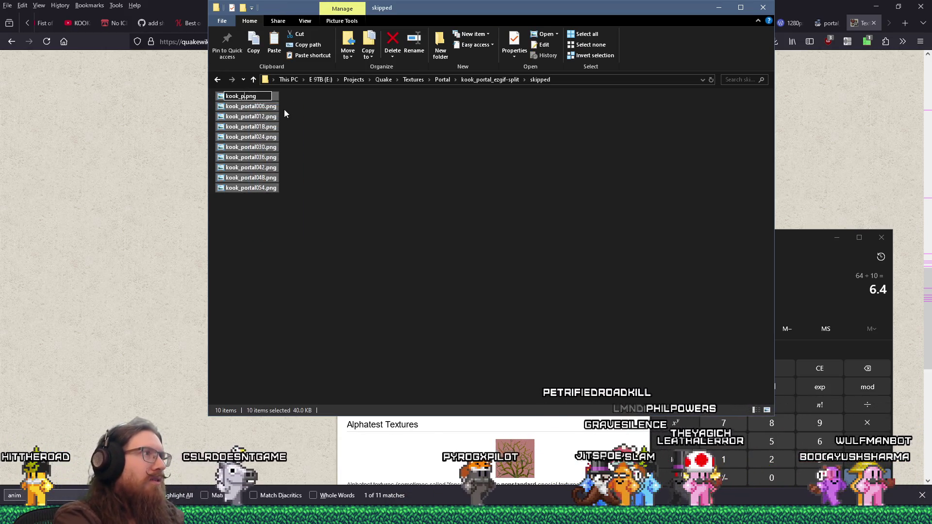
type(")")
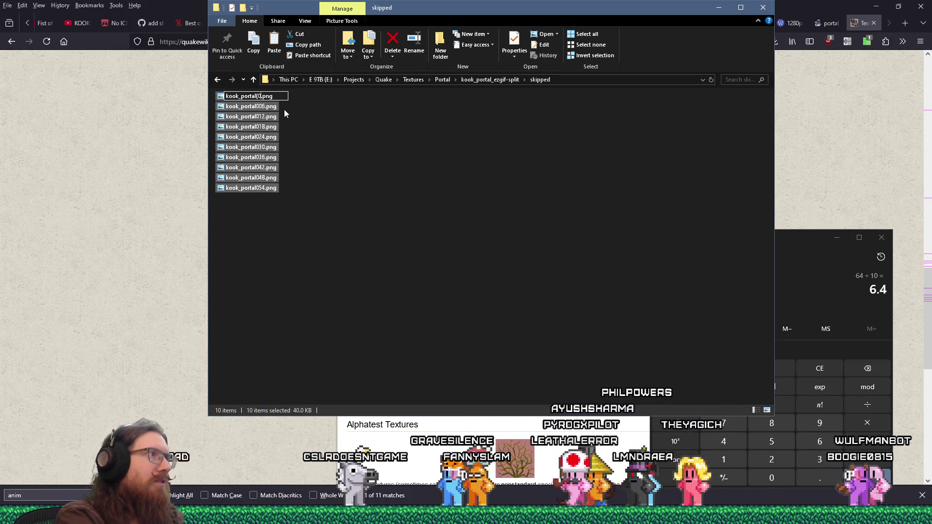
key("Return")
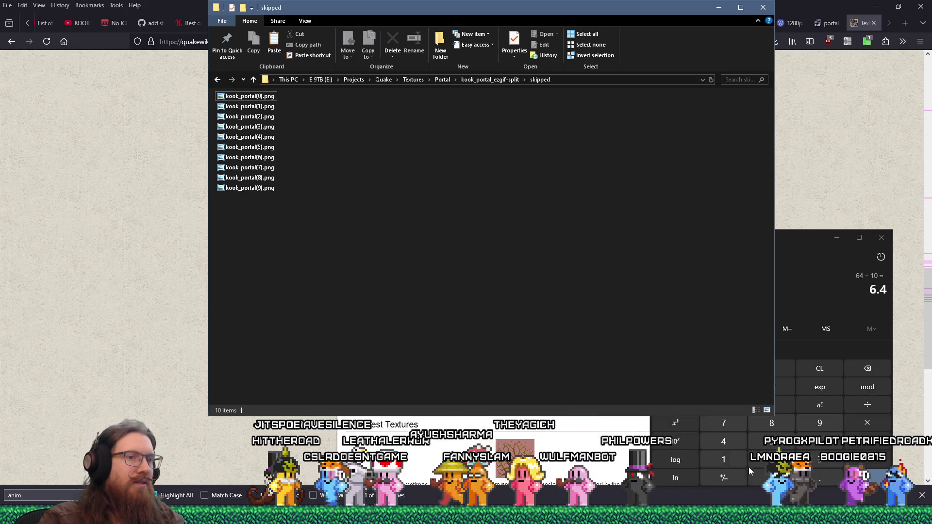
- Run Batch Renamer so the ten frames become +0kook_portal.png through +9kook_portal.png
key("alt+Tab")
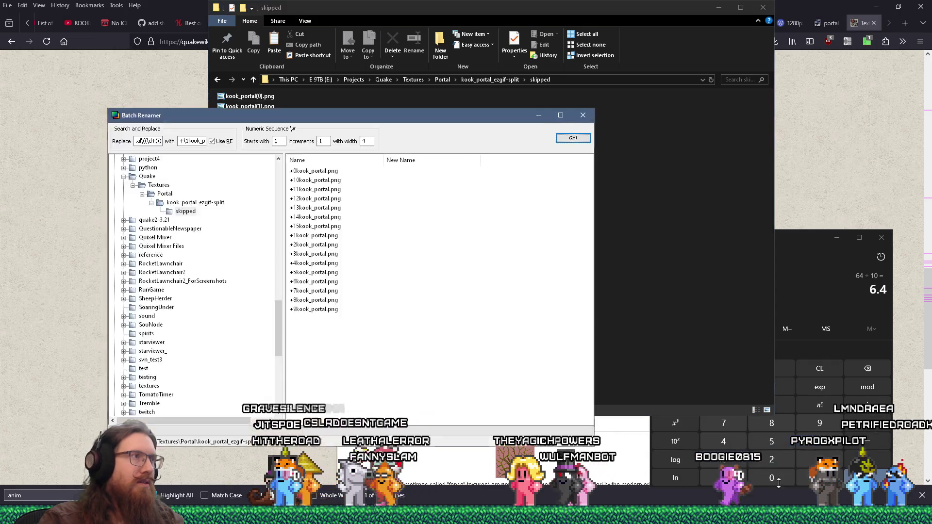
left_click(572, 139)
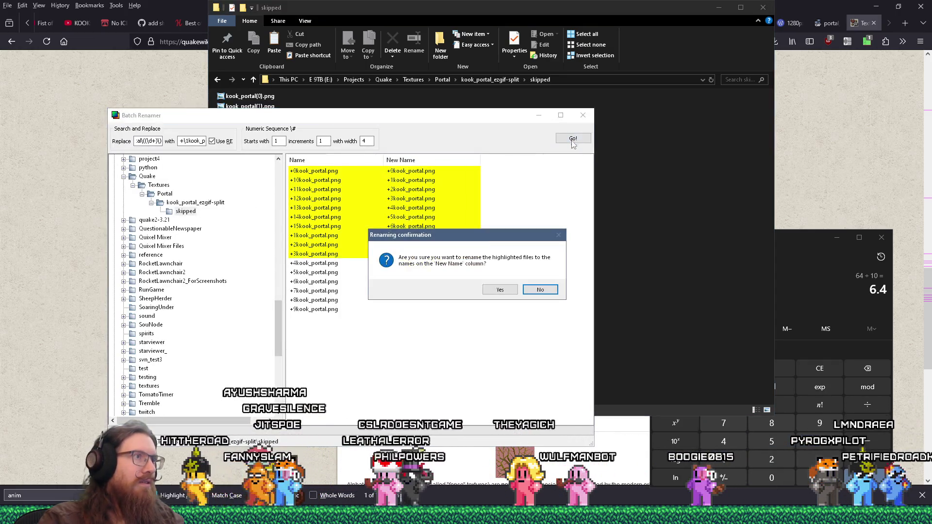
left_click(499, 289)
left_click(504, 291)
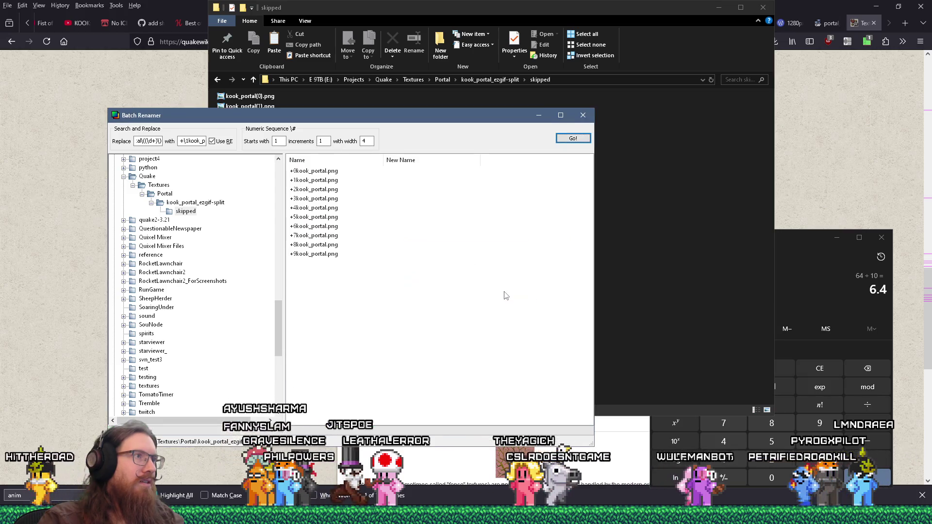
left_click_drag(343, 113, 650, 142)
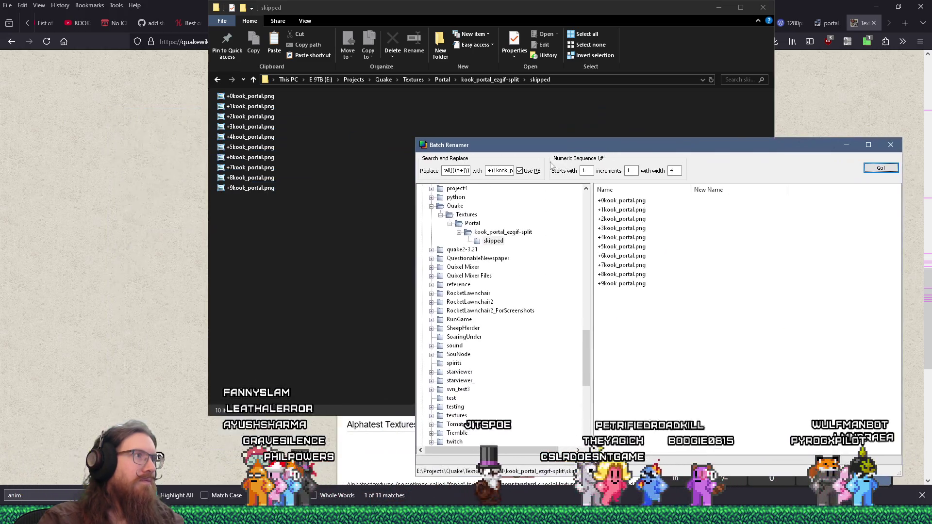
key("alt+Tab")
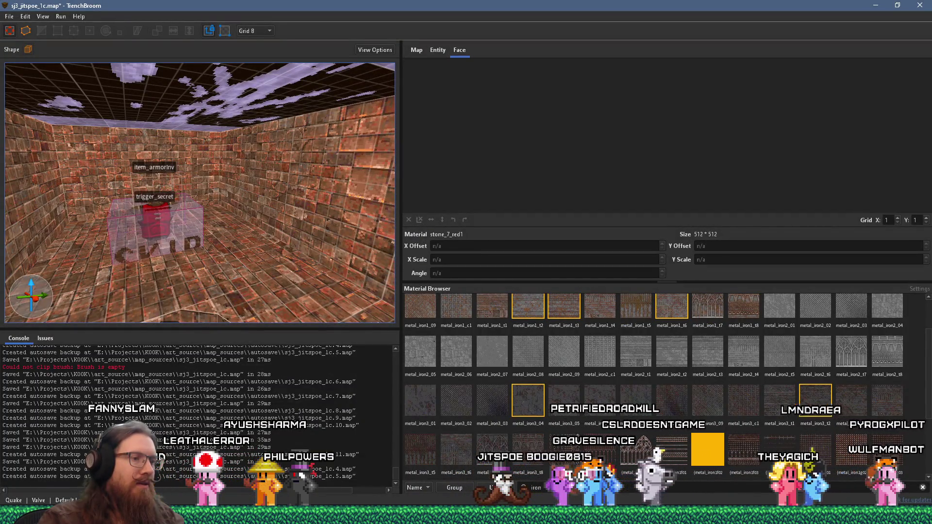
- In Wally, minimize start.wad and bring jitspoe_sewer.wad to the front
left_click(478, 471)
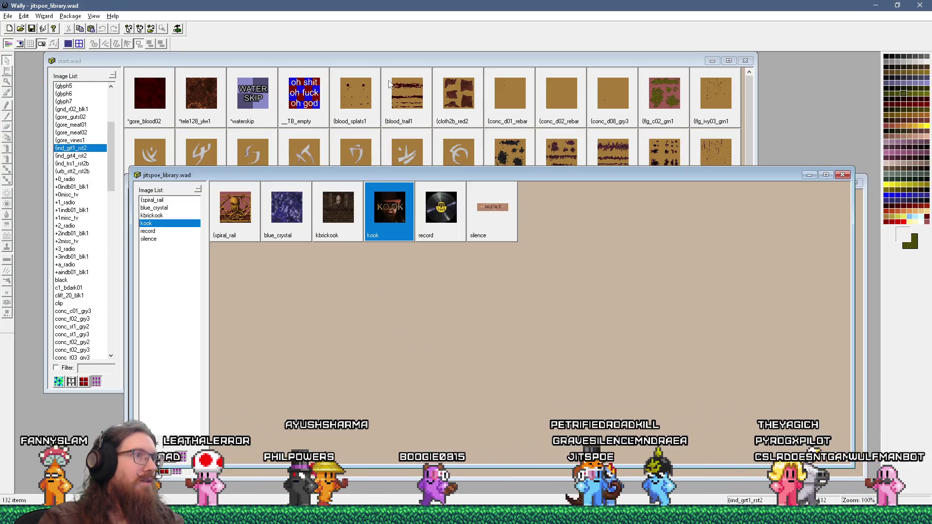
left_click(368, 62)
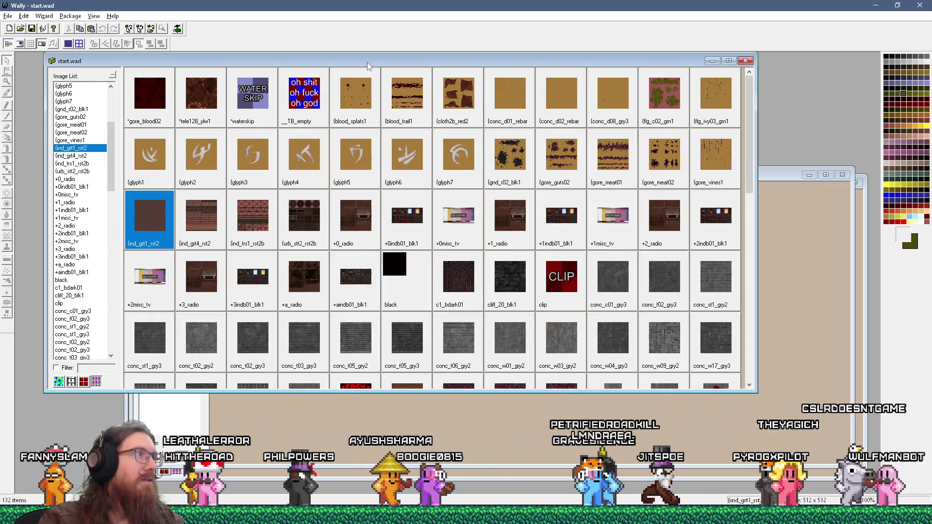
left_click(711, 60)
left_click_drag(749, 170, 710, 313)
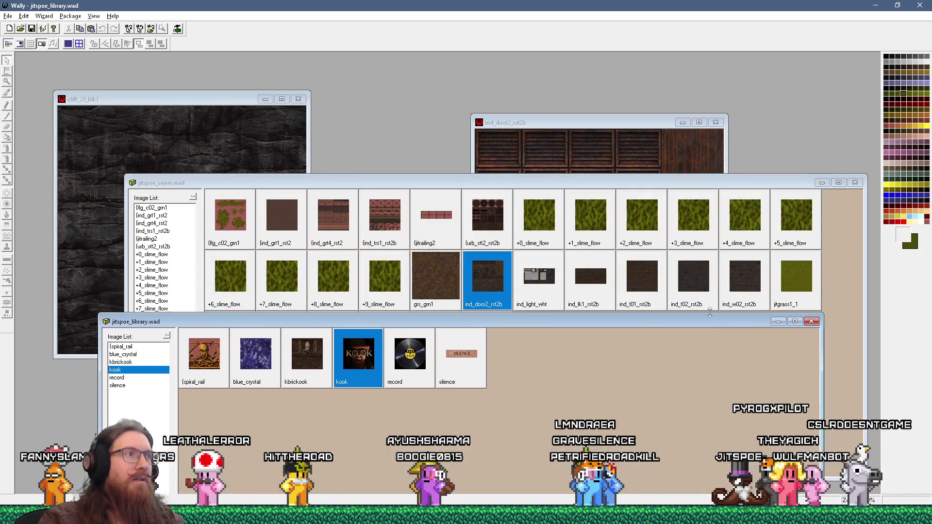
left_click_drag(554, 183, 547, 97)
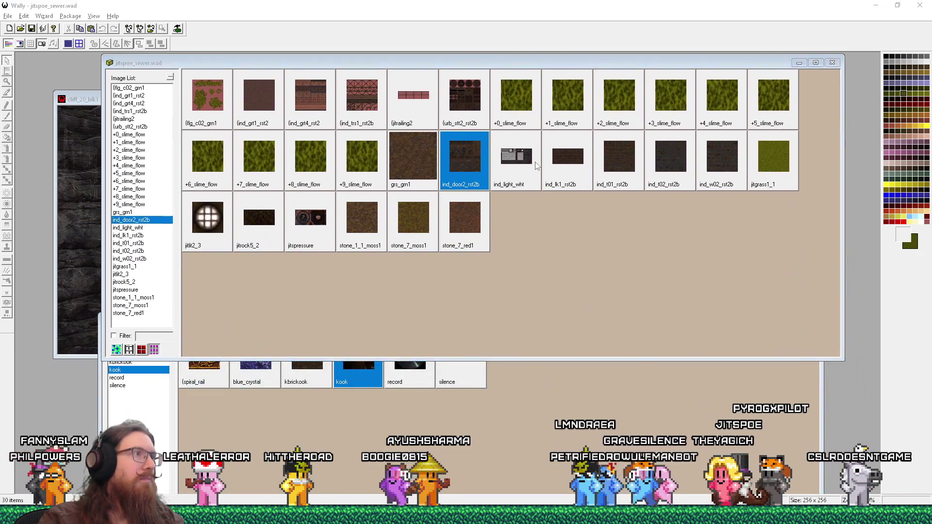
- Import the ten renamed frames into jitspoe_sewer.wad by dragging them from the skipped folder
key("alt+Tab")
key("alt+Tab")
key("Tab")
left_click_drag(375, 138, 242, 90)
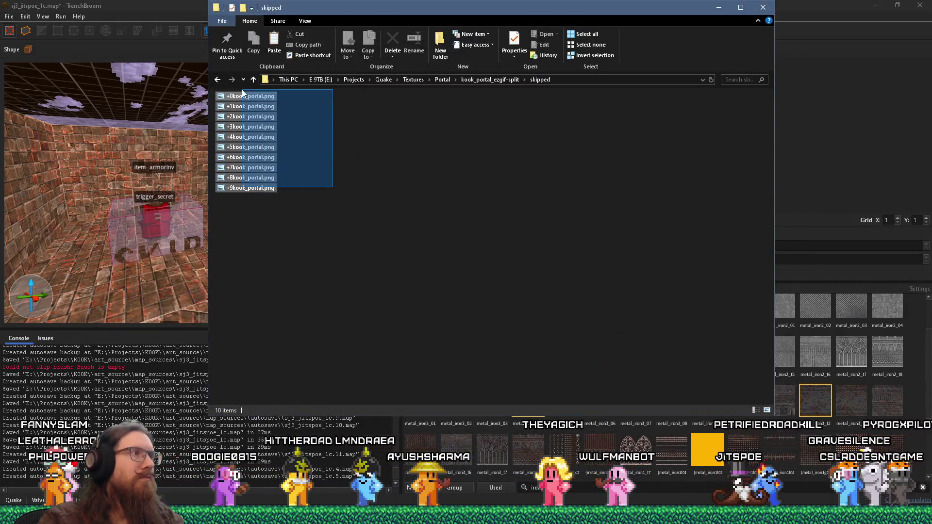
key("alt+Tab")
key("Tab")
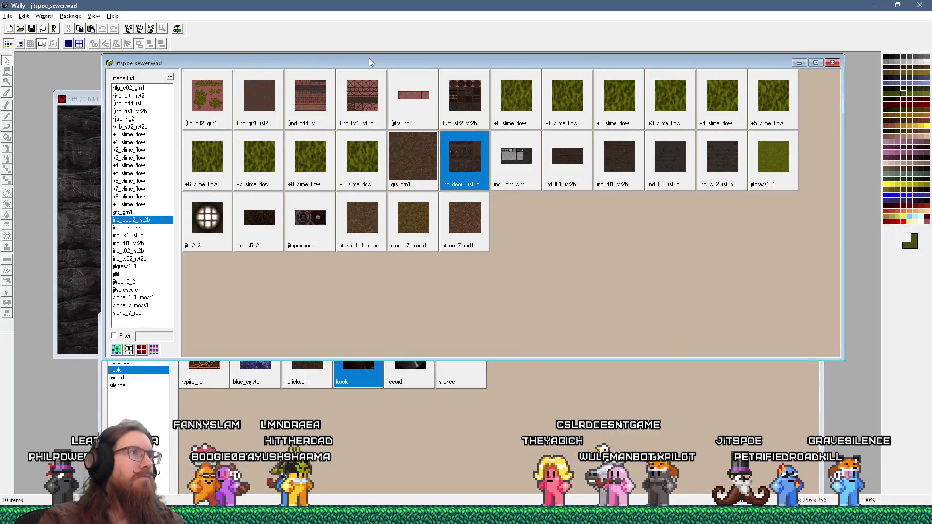
key("alt+Tab")
left_click_drag(290, 109, 786, 275)
left_click(856, 4)
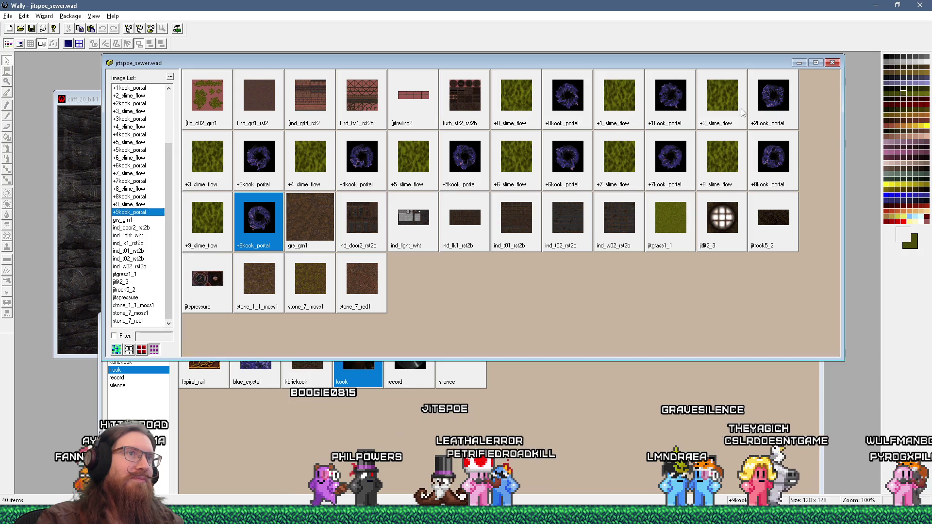
key("alt+Tab")
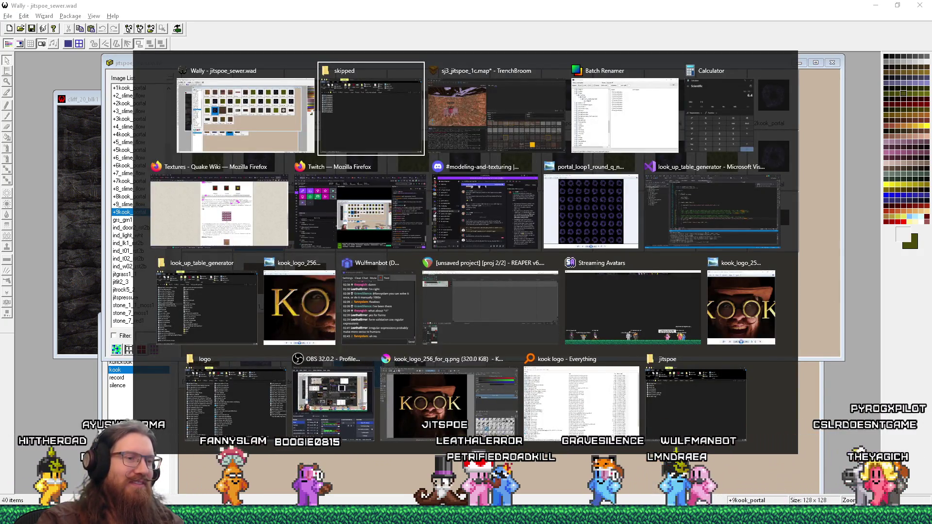
key("alt+Tab")
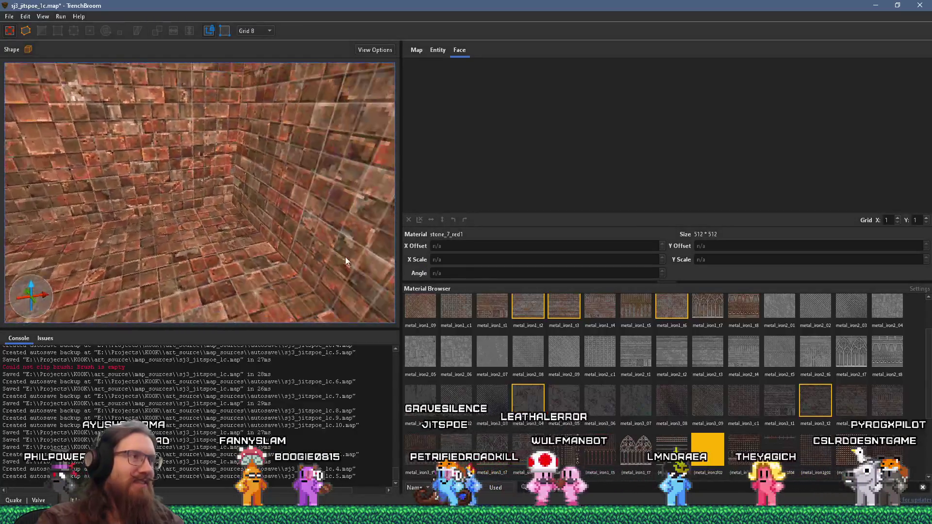
- Create a new 56×64×56 block beside the armour pickup
scroll(227, 251, "down", 5)
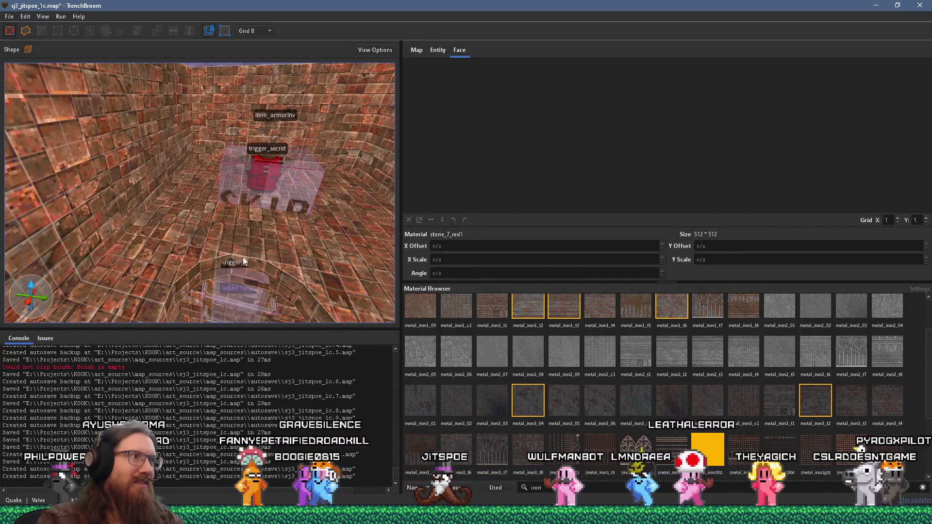
scroll(187, 261, "up", 10)
scroll(254, 249, "down", 10)
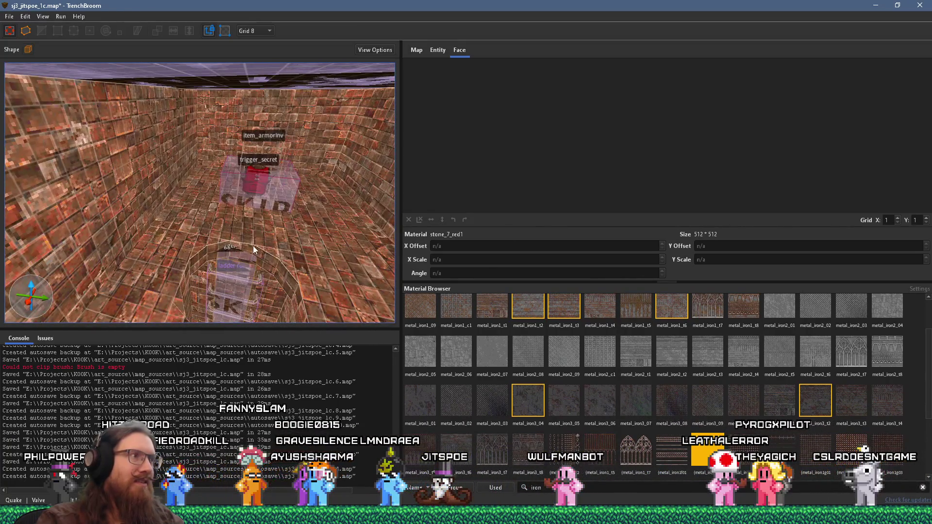
left_click_drag(311, 220, 305, 147)
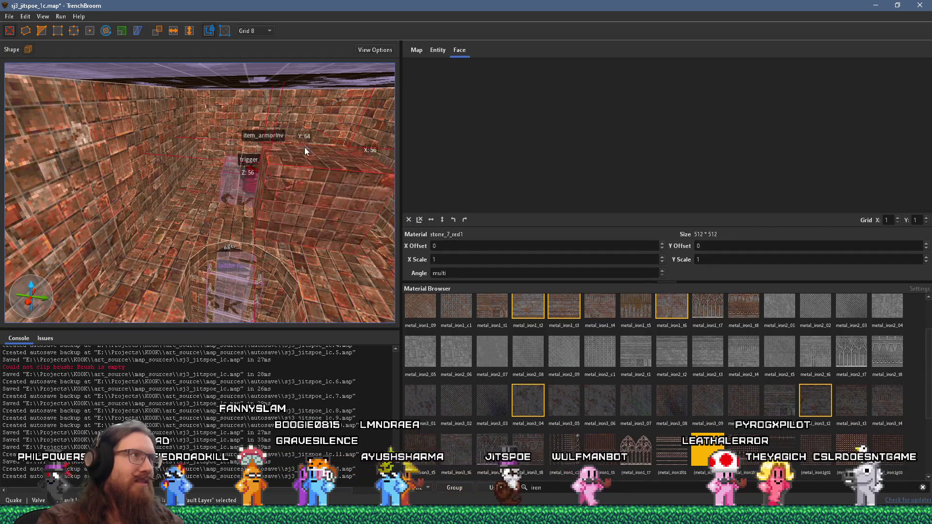
- Reload TrenchBroom's texture collections and save the WAD with the portal frames in Wally
left_click(12, 18)
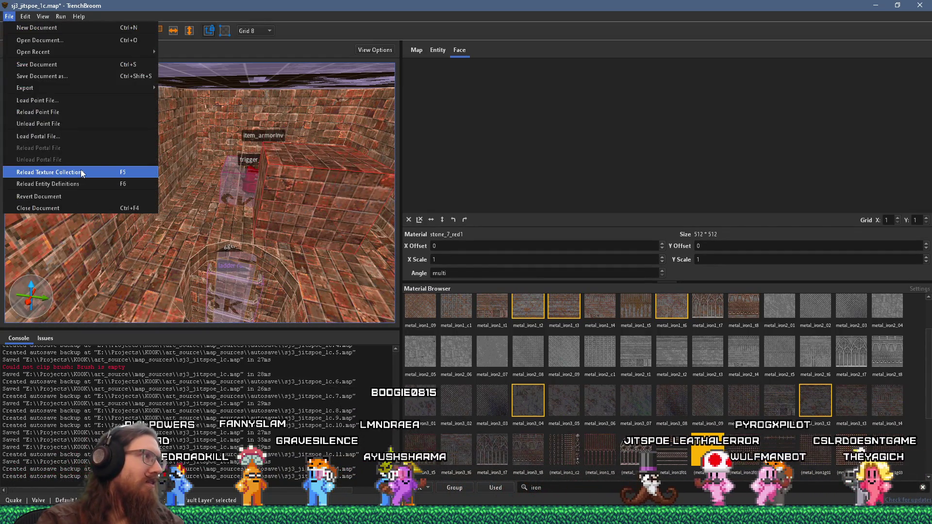
left_click(81, 172)
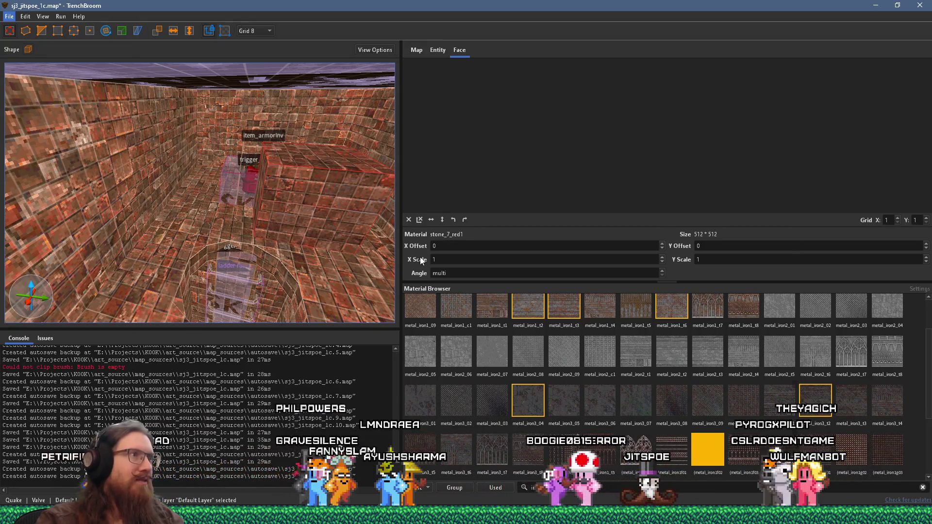
key("alt+Tab")
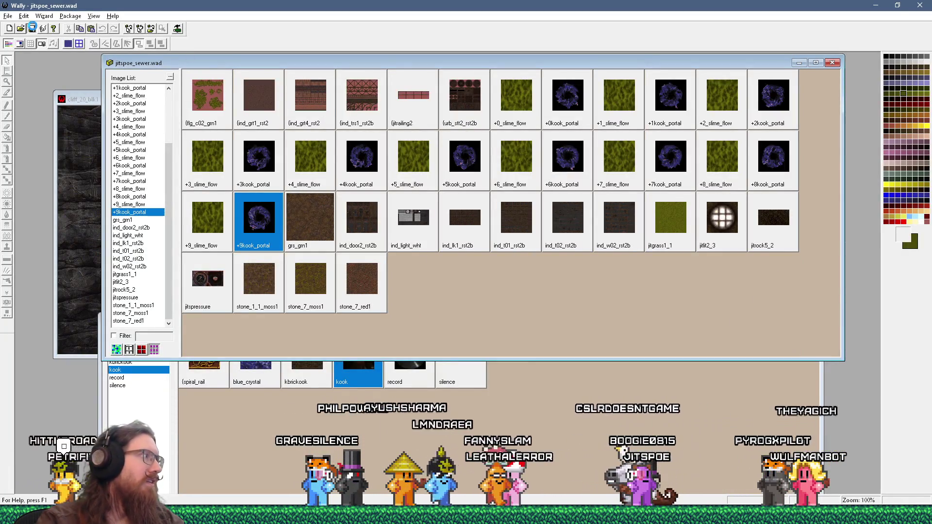
left_click(32, 28)
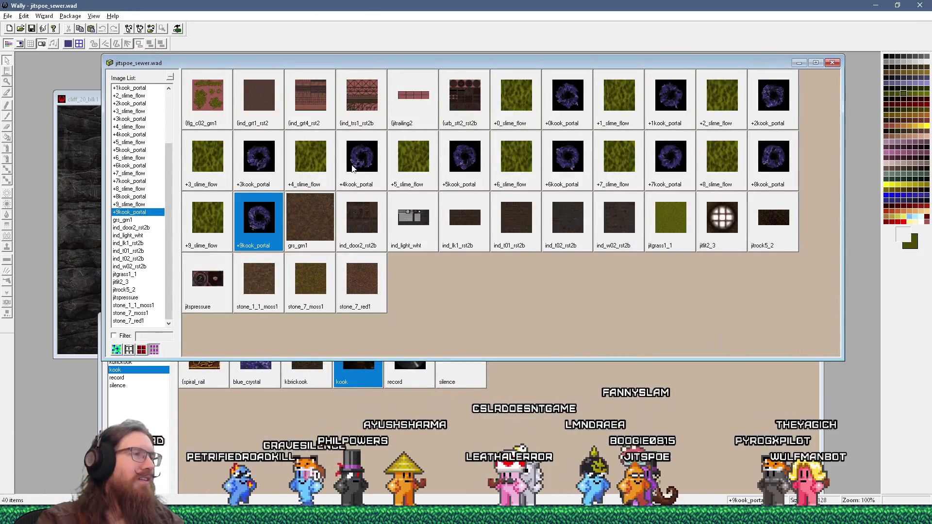
key("alt+Tab")
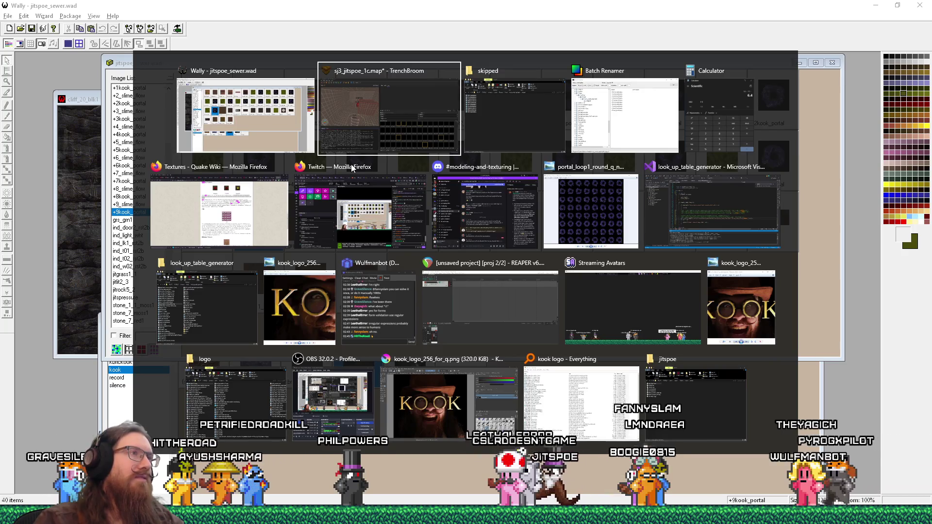
key("Escape")
key("alt+Tab")
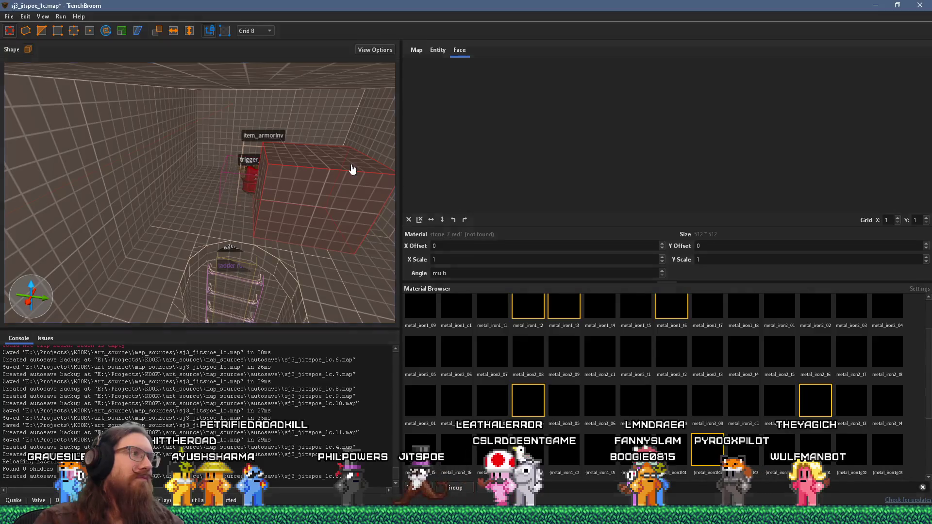
scroll(257, 171, "up", 5)
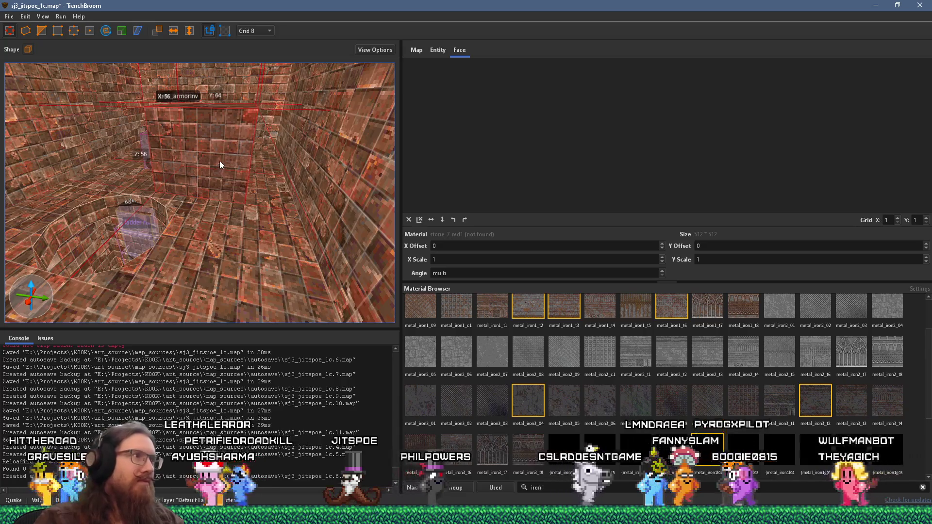
- Apply the +0kook_portal material, found by searching 'po', to the new block
left_click(224, 166, "shift")
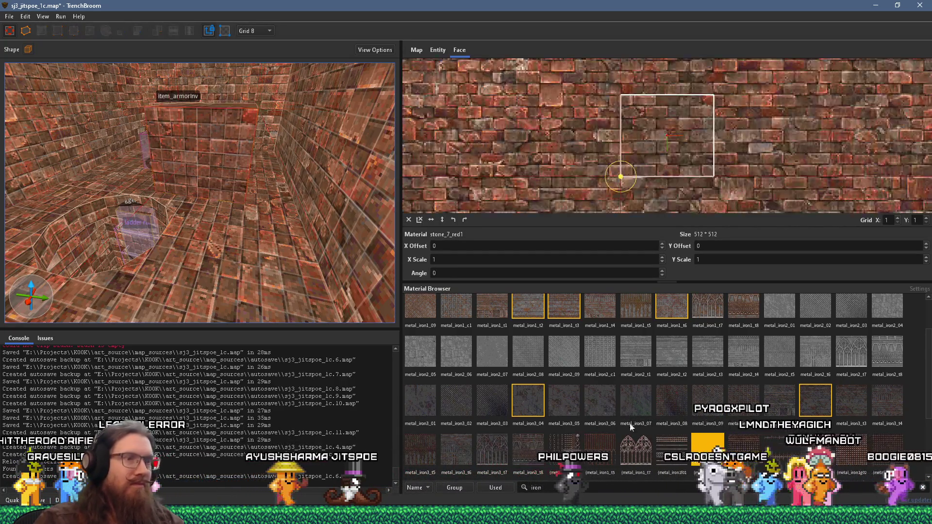
triple_click(657, 488)
type("po")
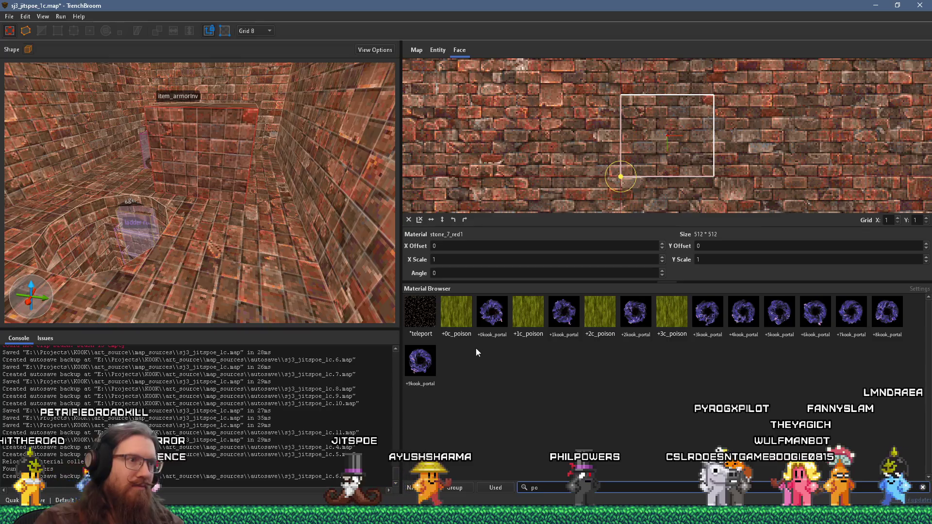
left_click(490, 320)
- Stretch the portal block much larger toward the camera
scroll(246, 236, "up", 3)
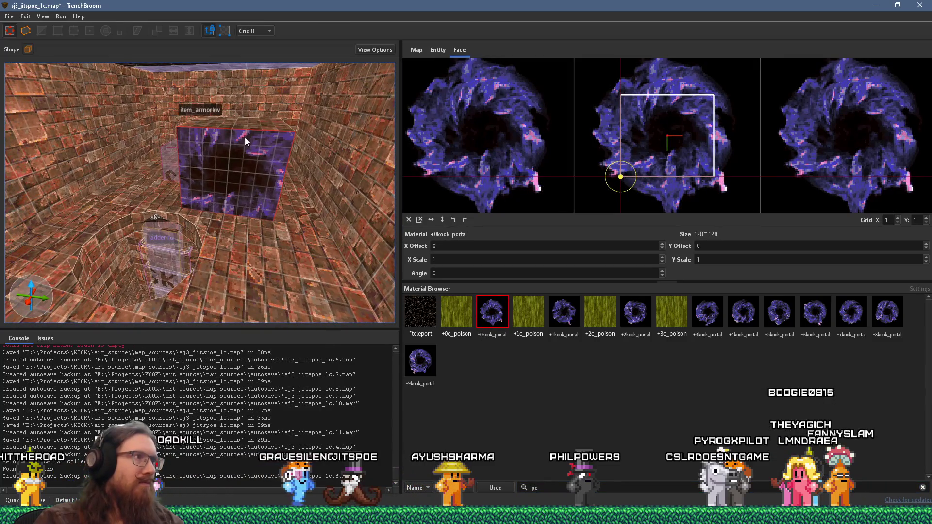
left_click(258, 131)
mouse_move(258, 131)
left_mouse_down()
mouse_move(270, 58)
mouse_move(360, 144)
mouse_move(111, 128)
left_mouse_up()
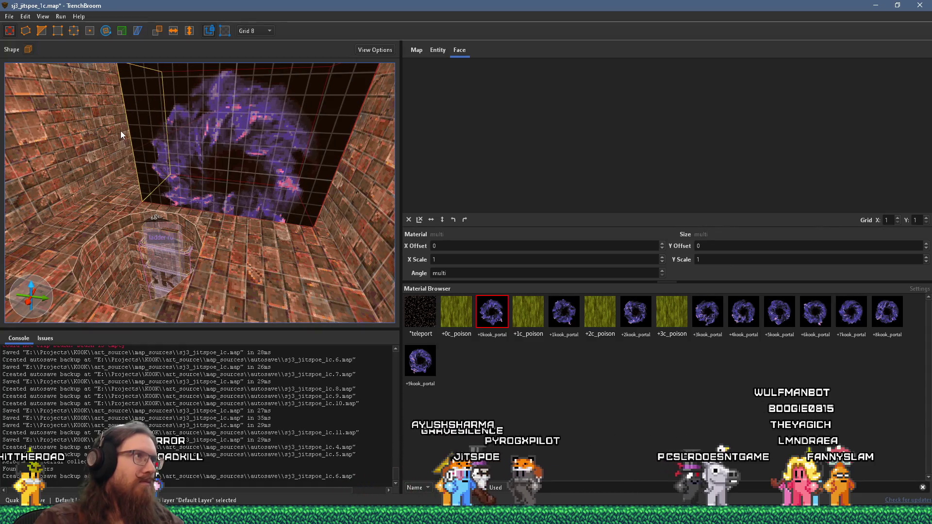
left_click(253, 30)
- Set the grid to 256 and resize the portal block to 256 units
left_click(257, 135)
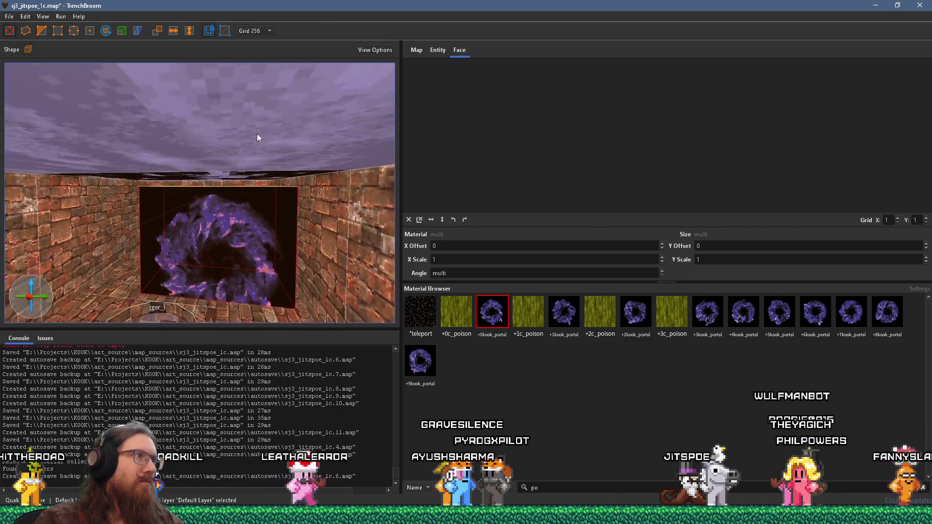
scroll(111, 227, "up", 2)
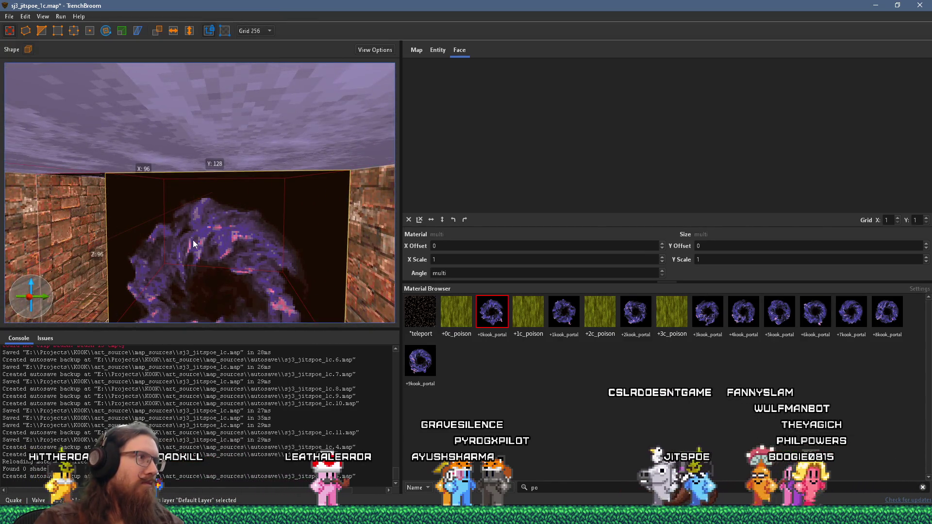
left_click_drag(241, 259, 255, 213)
mouse_move(253, 334)
left_mouse_down()
mouse_move(194, 271)
mouse_move(178, 198)
mouse_move(156, 191)
left_mouse_up()
type("po")
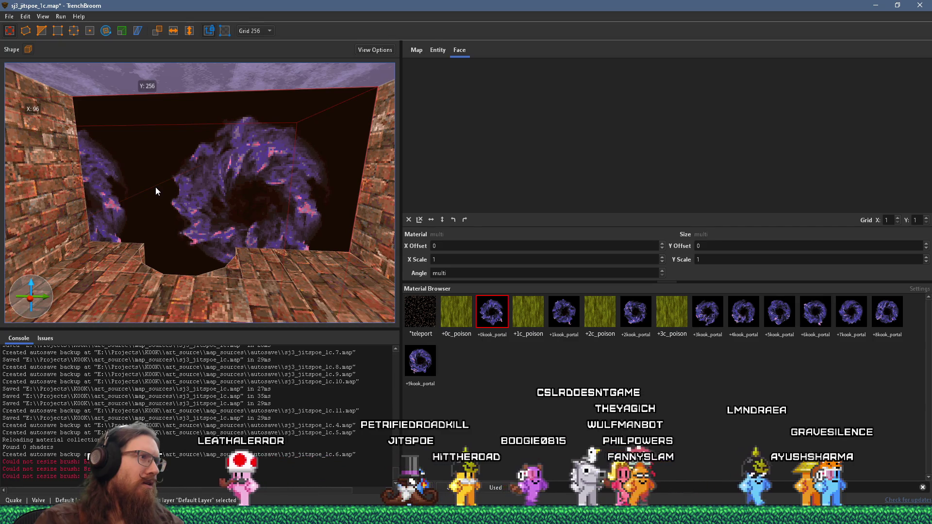
mouse_move(155, 187)
left_mouse_down()
mouse_move(86, 202)
mouse_move(247, 117)
mouse_move(233, 197)
mouse_move(202, 139)
mouse_move(228, 169)
left_mouse_up()
- Switch the grid to 128 and move the portal block into the sewer area
left_click(245, 31)
left_click(251, 123)
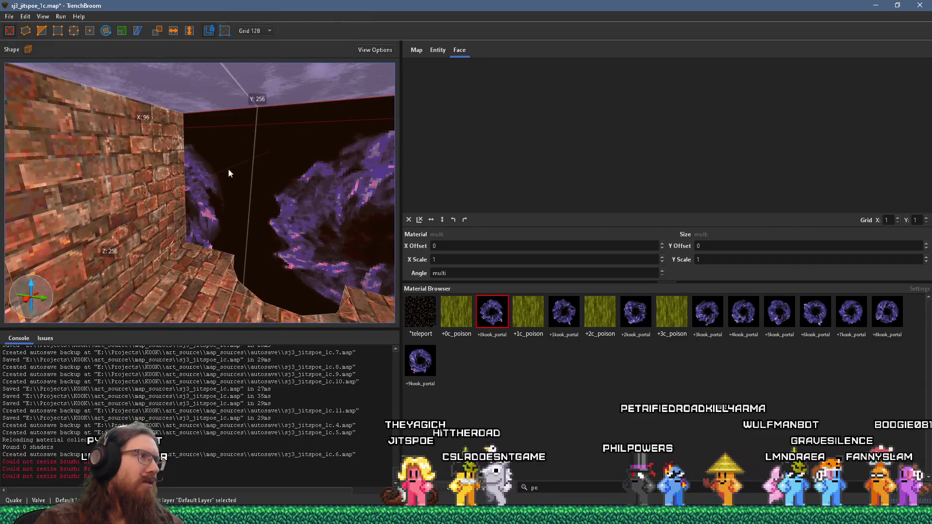
mouse_move(154, 209)
left_mouse_down()
mouse_move(241, 243)
mouse_move(200, 267)
left_mouse_up()
mouse_move(173, 236)
left_mouse_down()
mouse_move(177, 210)
mouse_move(198, 227)
mouse_move(242, 170)
mouse_move(224, 188)
mouse_move(272, 190)
mouse_move(204, 224)
mouse_move(230, 232)
mouse_move(128, 257)
mouse_move(182, 316)
mouse_move(169, 292)
mouse_move(250, 173)
mouse_move(260, 237)
mouse_move(210, 207)
mouse_move(189, 215)
mouse_move(232, 129)
mouse_move(117, 106)
left_mouse_up()
mouse_move(180, 173)
left_mouse_down()
mouse_move(253, 281)
mouse_move(284, 267)
mouse_move(287, 238)
mouse_move(189, 106)
mouse_move(245, 314)
mouse_move(224, 315)
left_mouse_up()
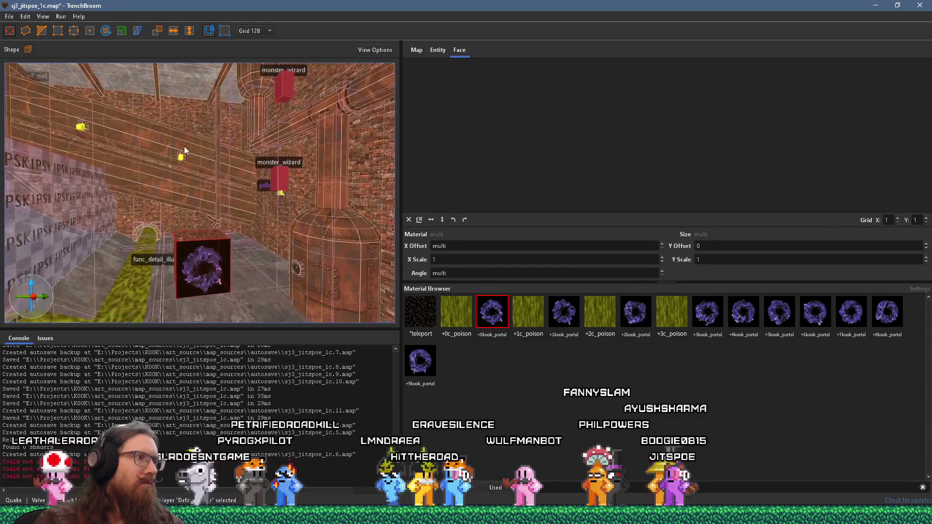
- Place an info_player_start_test entity in front of the portal
right_click(222, 314)
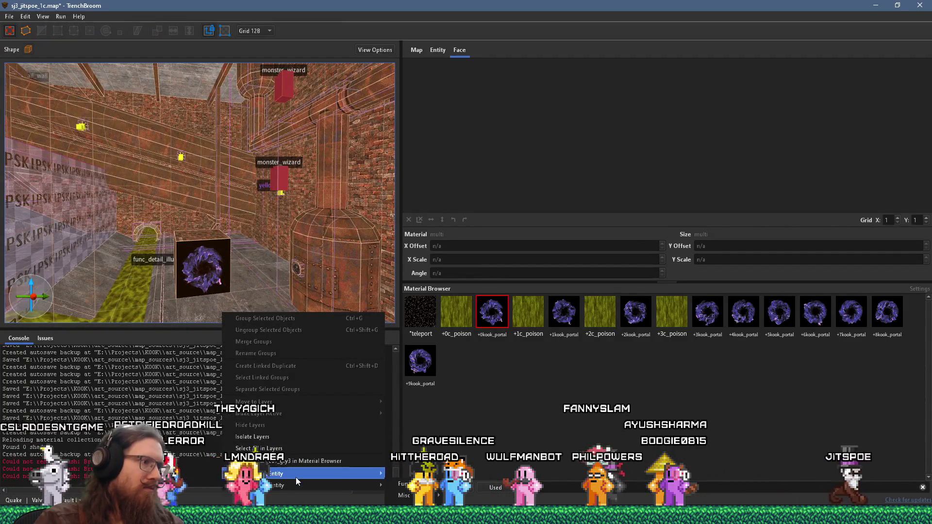
mouse_move(297, 475)
mouse_move(415, 390)
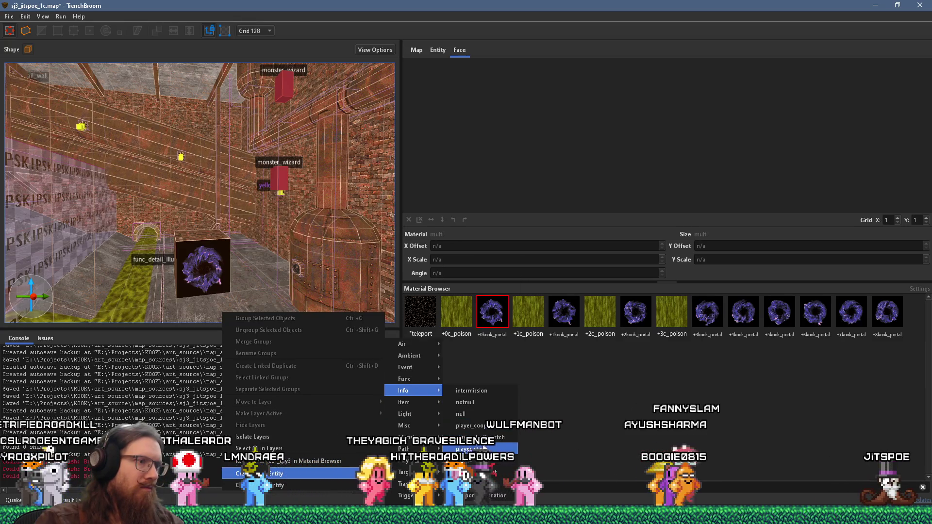
left_click(481, 449)
left_click_drag(257, 258, 250, 269)
key("Escape")
- Save the map and compile it with the alkaline dev profile
left_click(59, 17)
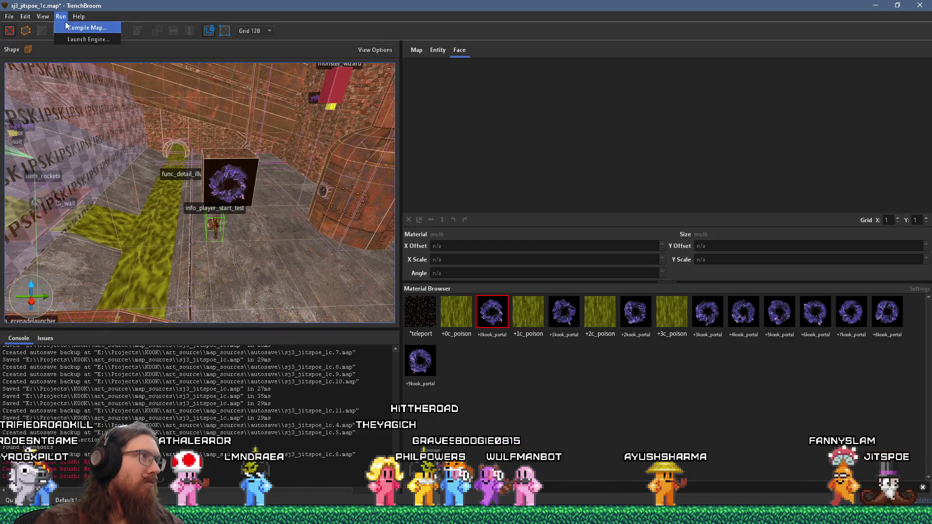
left_click(79, 26)
left_click(696, 446)
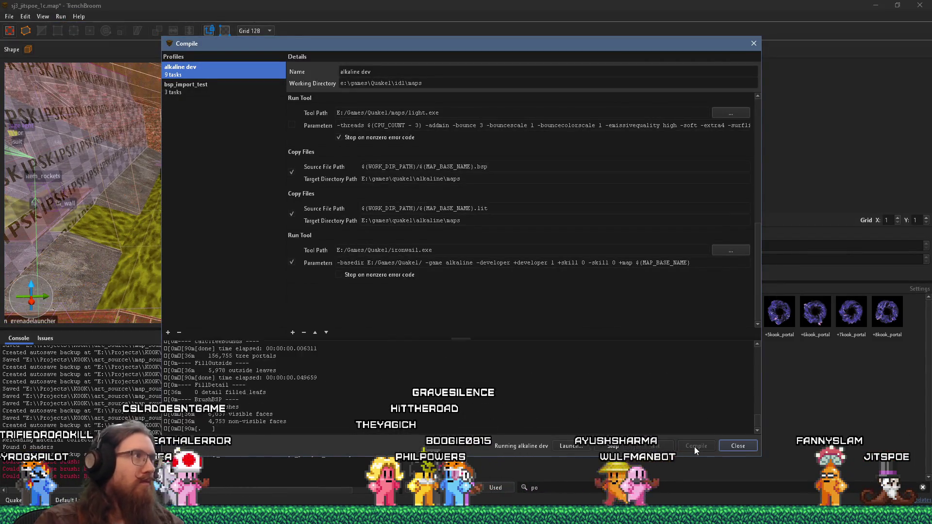
left_click(10, 17)
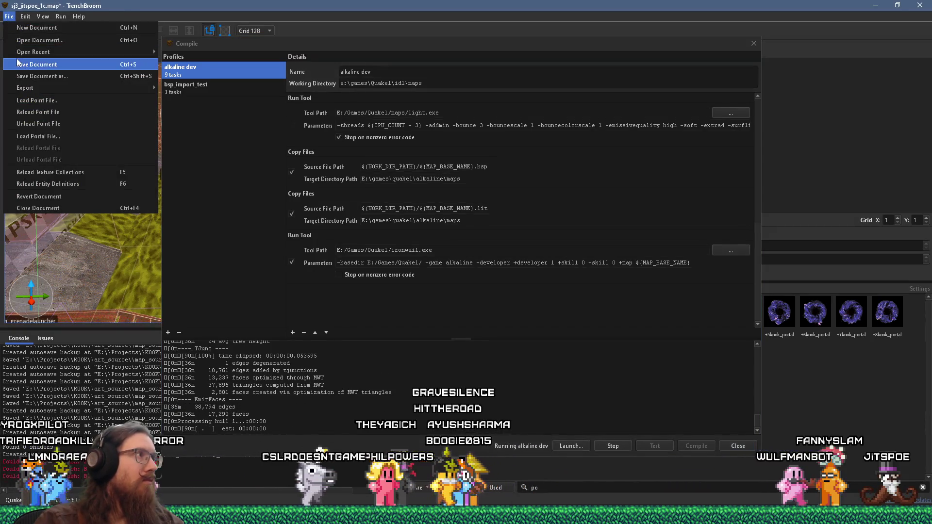
left_click(29, 61)
left_click(736, 445)
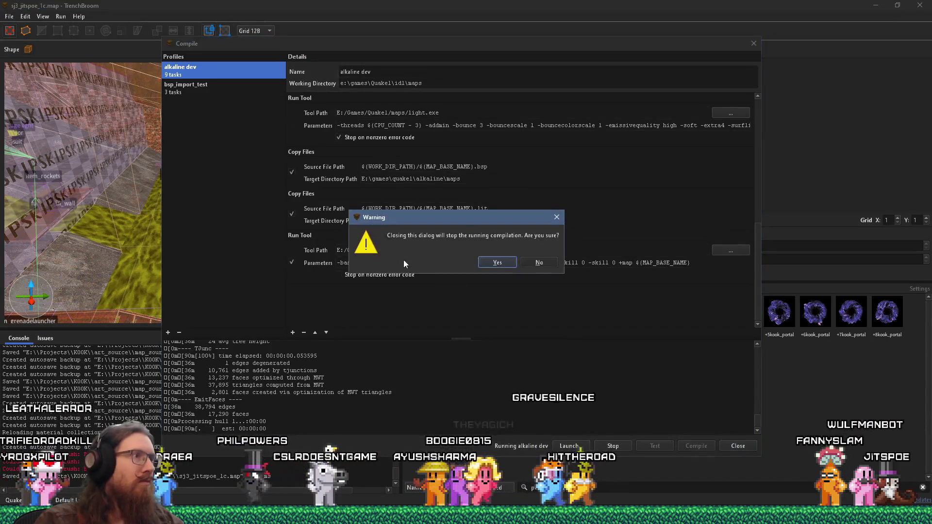
left_click(545, 263)
left_click(84, 29)
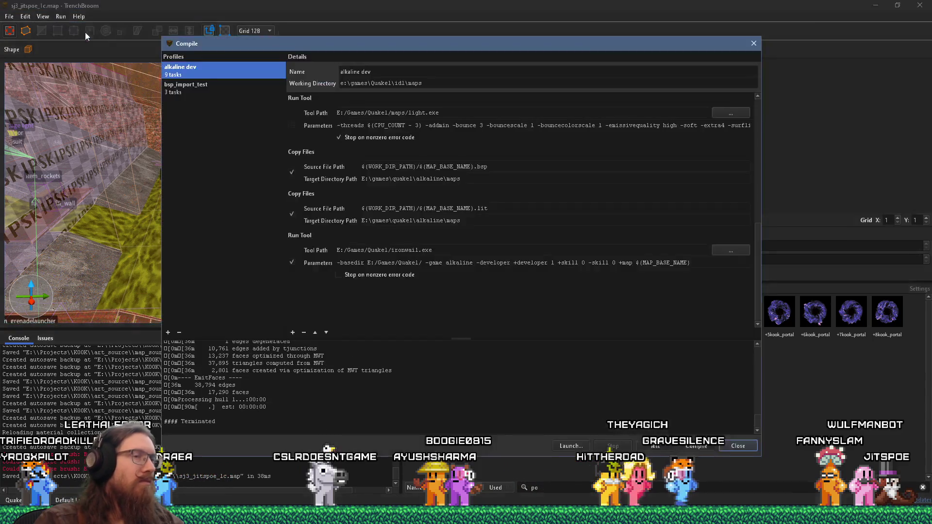
left_click(706, 449)
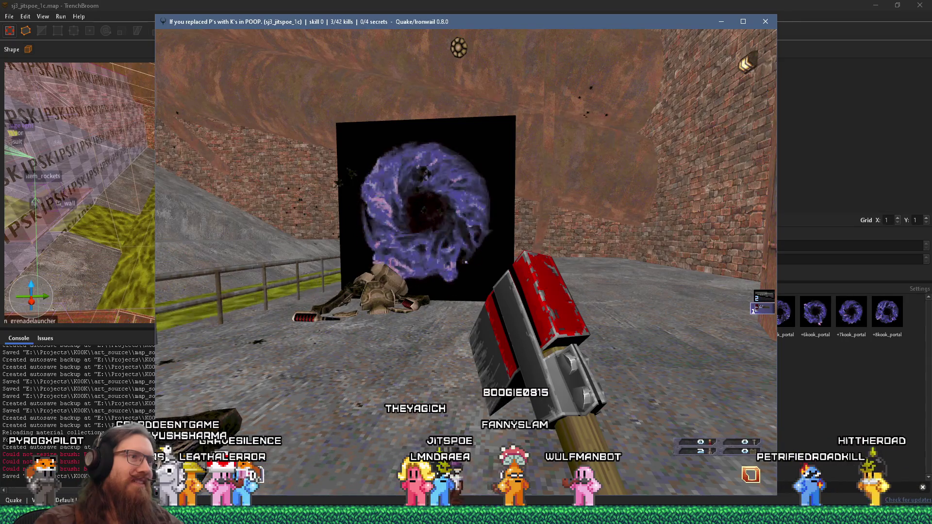
- Walk back and forth before the kook_portal to inspect its animated swirling texture
key("s")
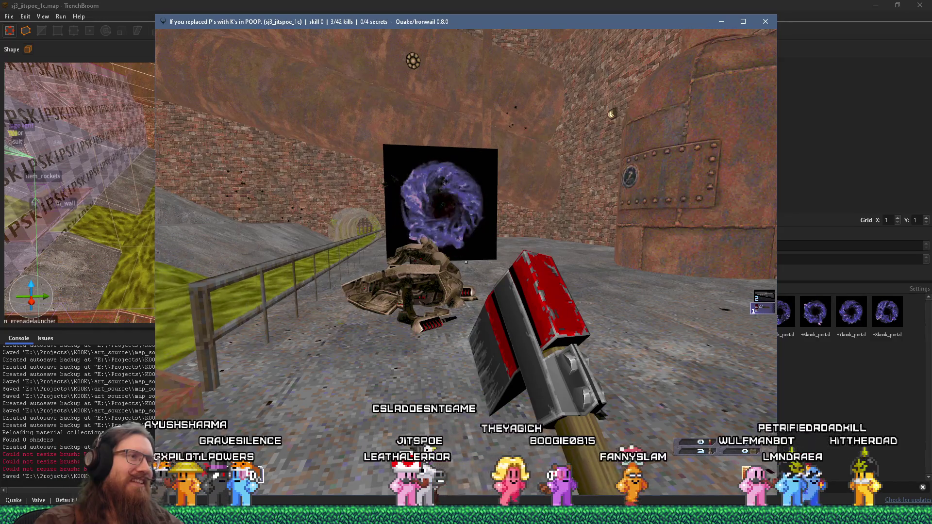
key("w")
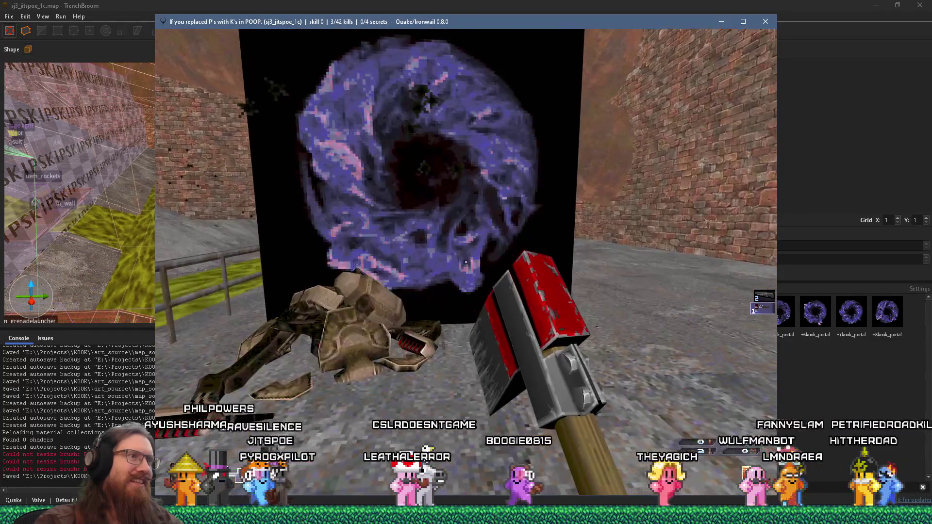
key("s")
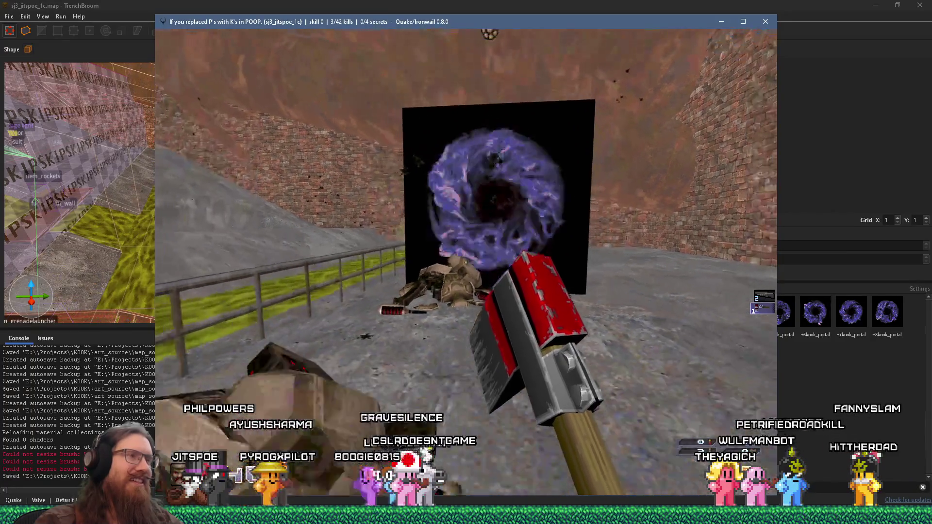
key("s")
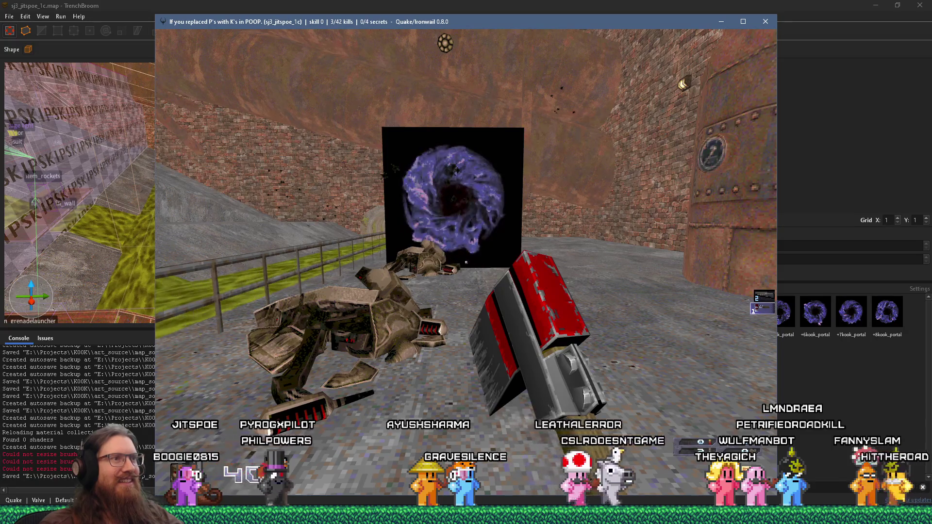
key("w")
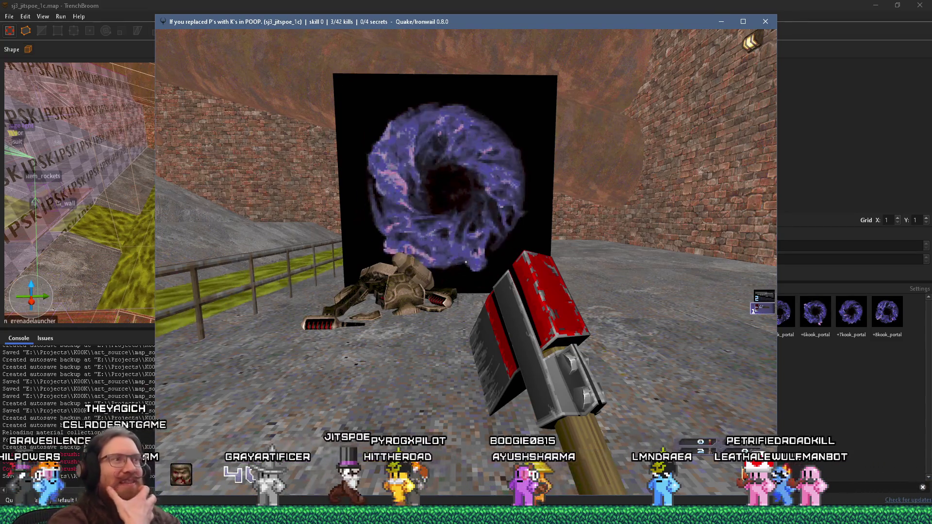
- Walk into the portal and back out, then bring up Firefox's 'Textures - Quake Wiki' page
key("w")
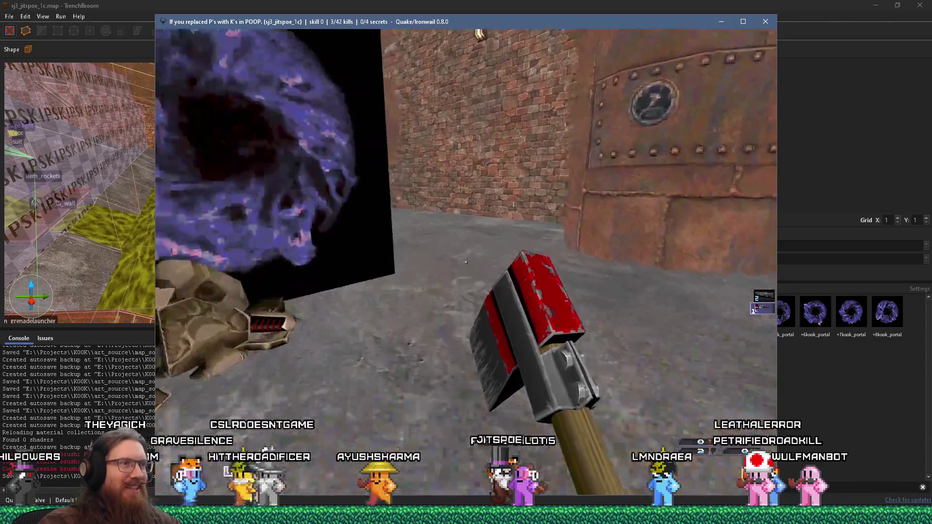
key("w")
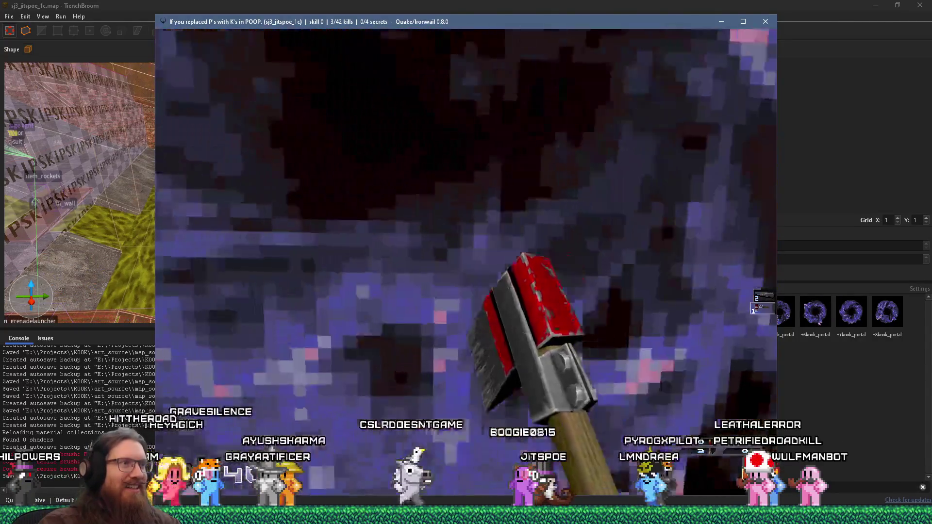
key("w")
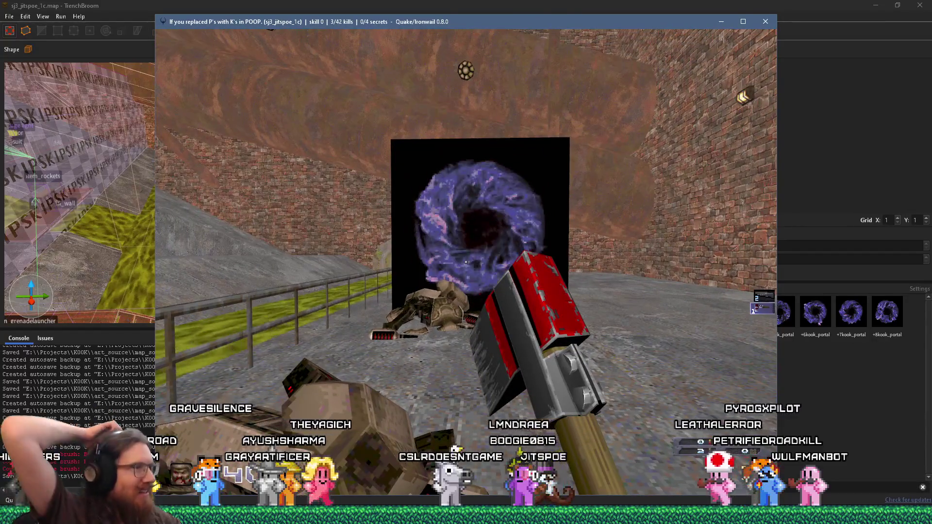
key("w")
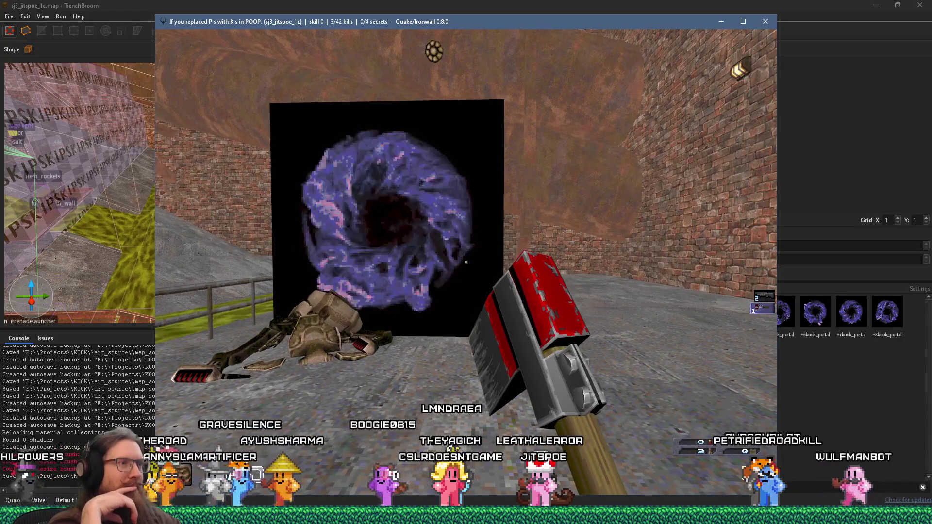
key("alt+Tab")
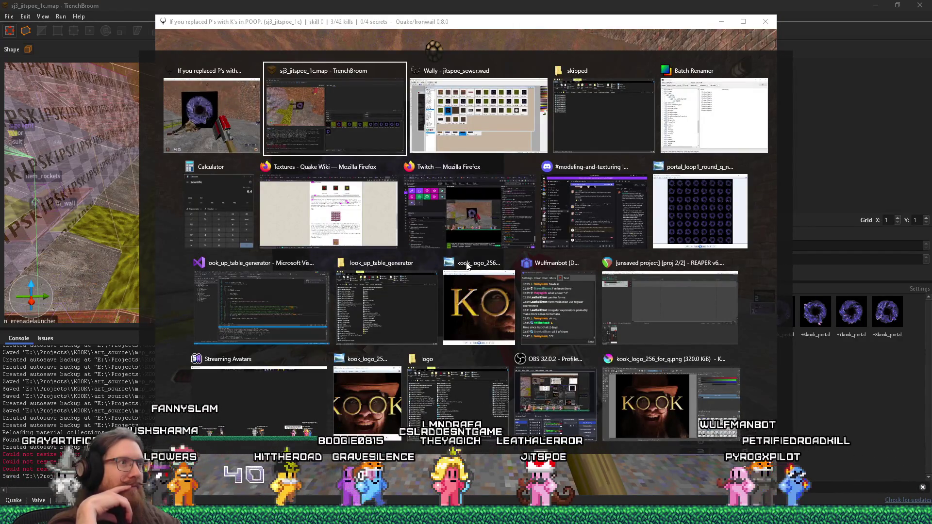
left_click(325, 218)
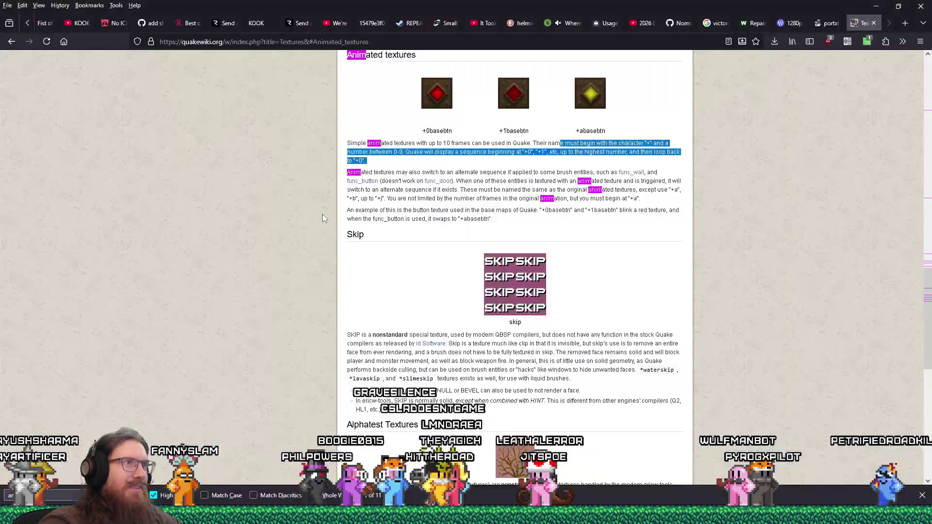
- Read the animated textures notes on the Quake Wiki Textures page, then close that page
scroll(592, 252, "down", 6)
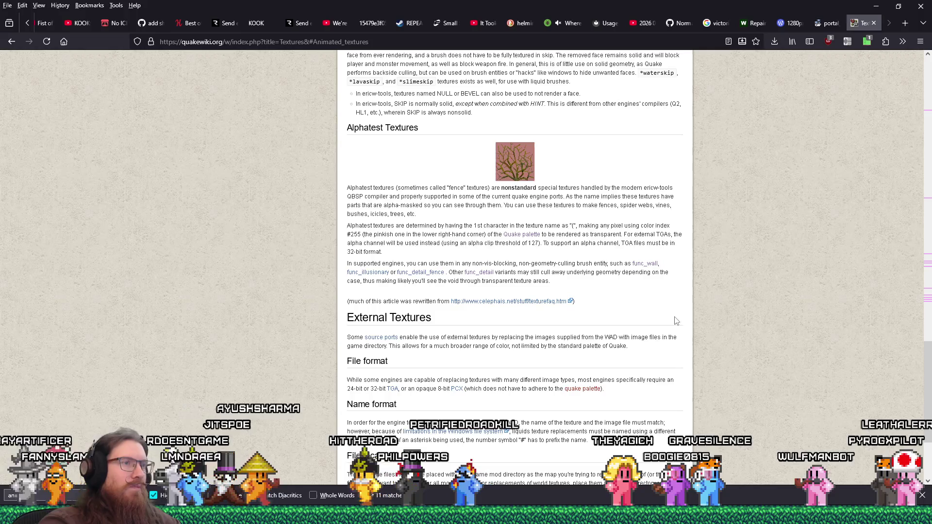
scroll(676, 321, "down", 2)
scroll(676, 321, "down", 1)
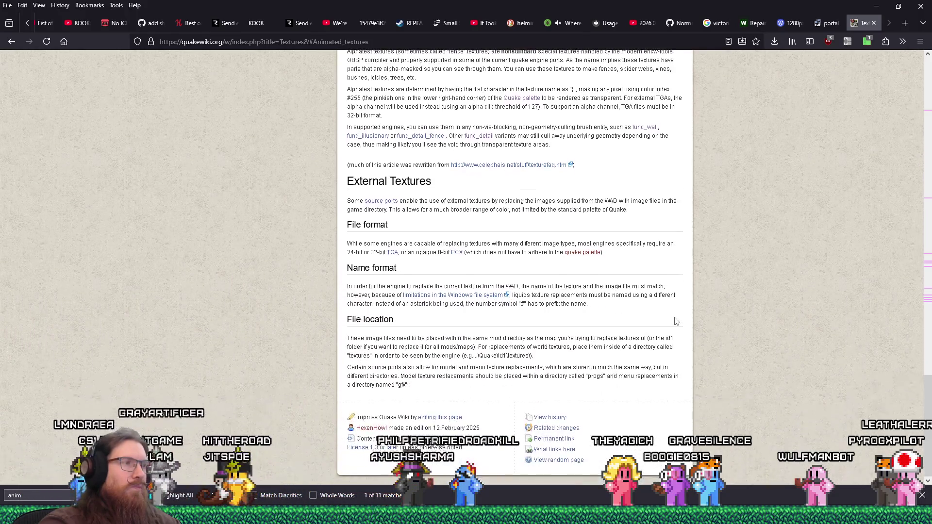
scroll(676, 322, "up", 5)
scroll(675, 321, "up", 5)
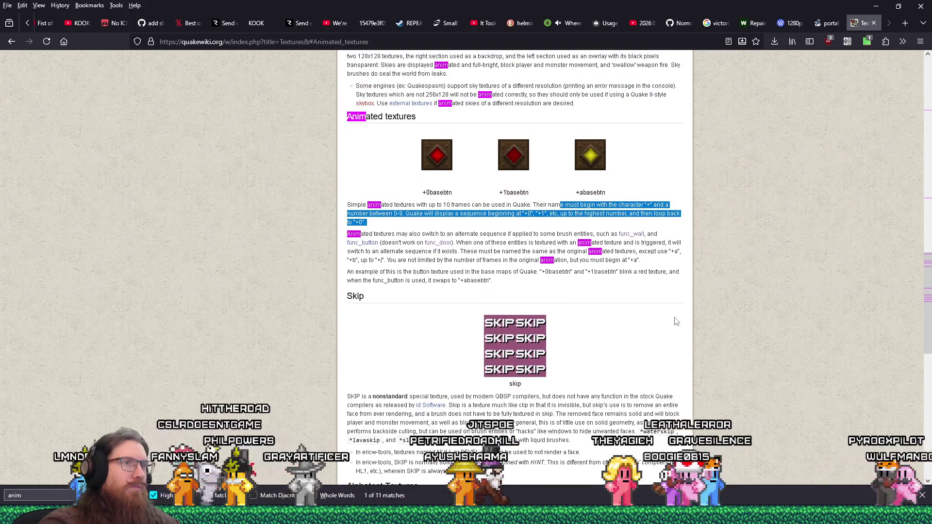
left_click(657, 289)
scroll(658, 289, "up", 3)
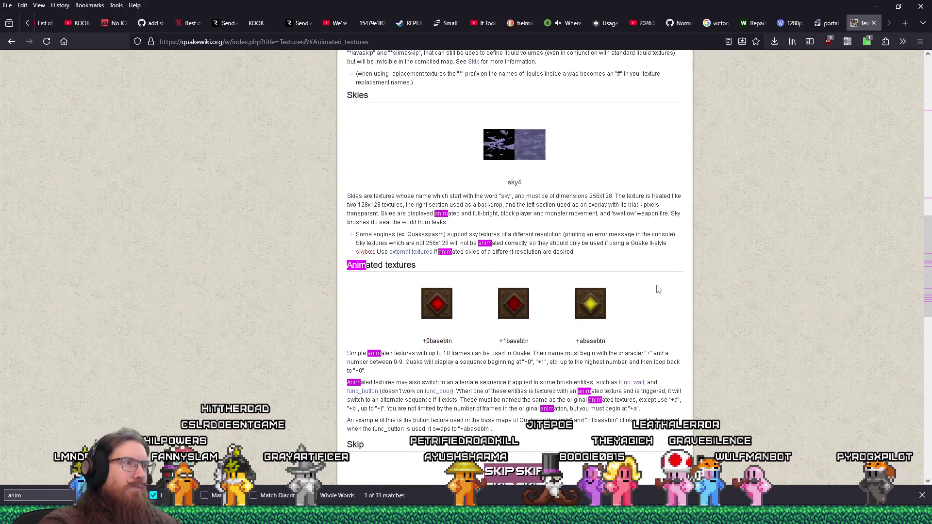
scroll(658, 289, "up", 10)
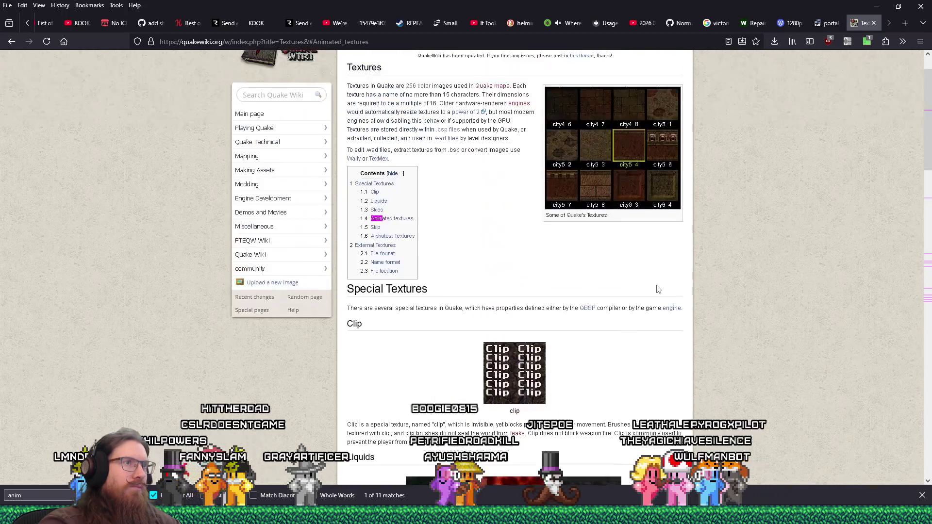
left_click(874, 24)
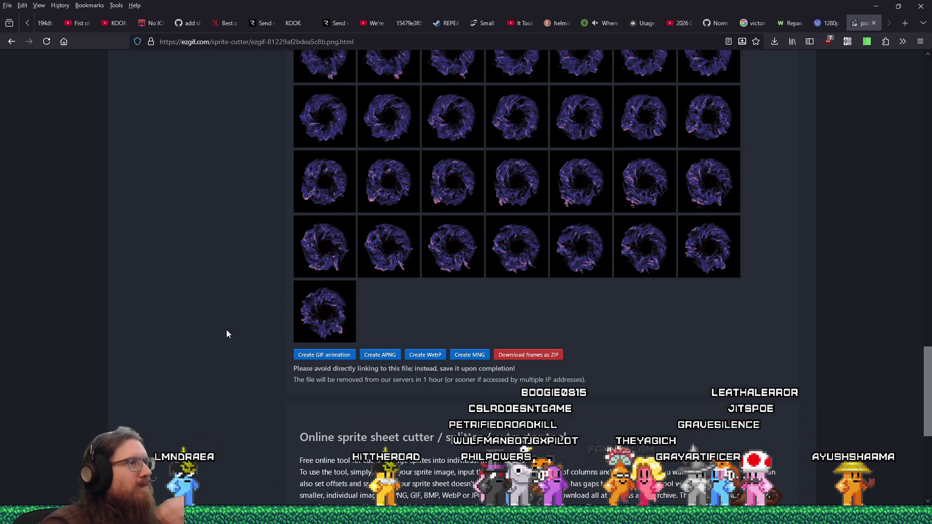
- Bring the Ironwail window running Quake with the portal back to the front
key("alt+Tab")
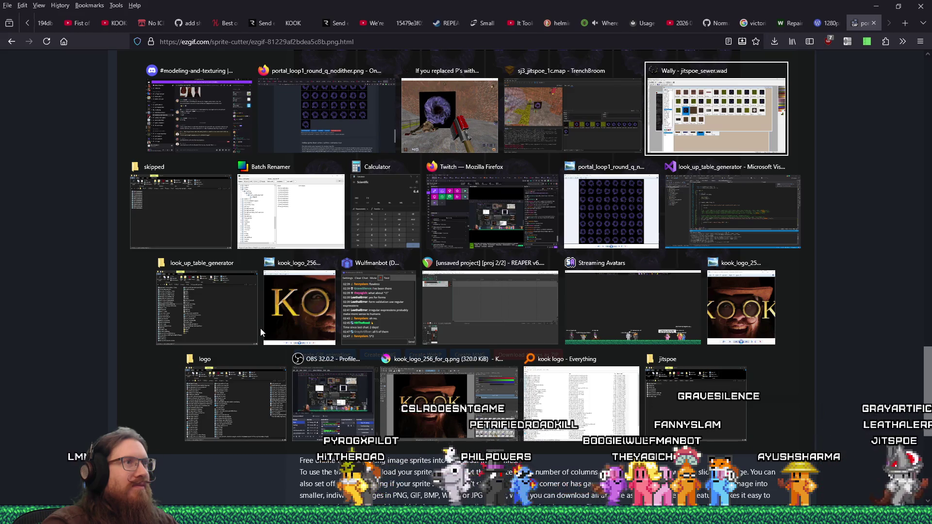
key("alt+shift+Tab")
key("alt+shift+Tab")
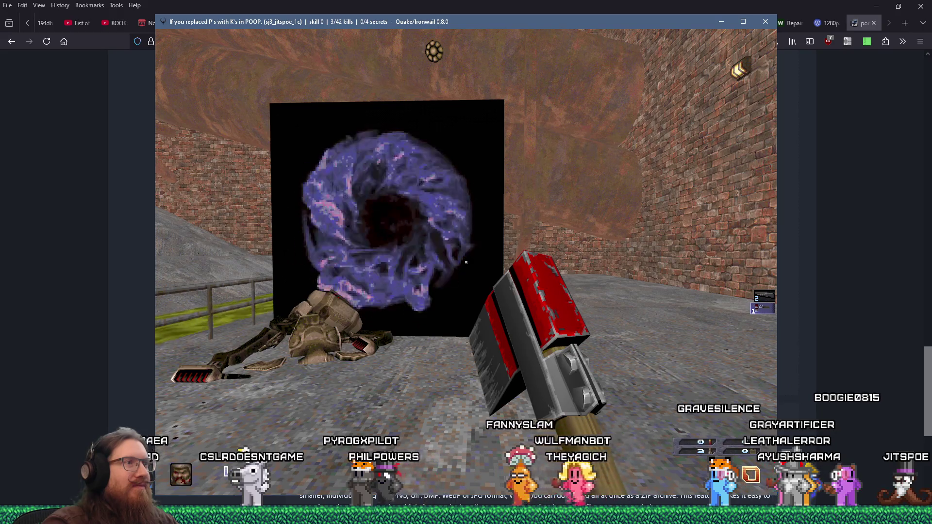
- Walk around the level to pick up the Grenade Launcher and extra rockets
key("s")
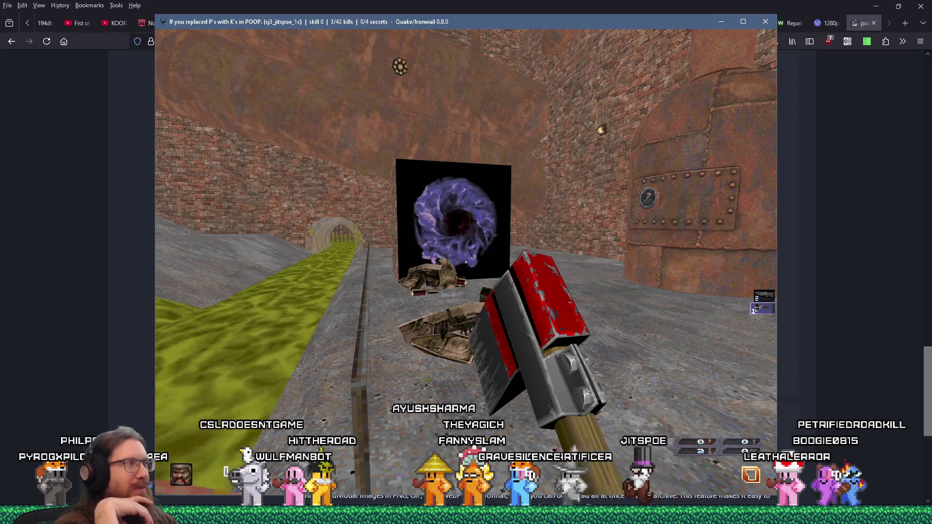
key("w")
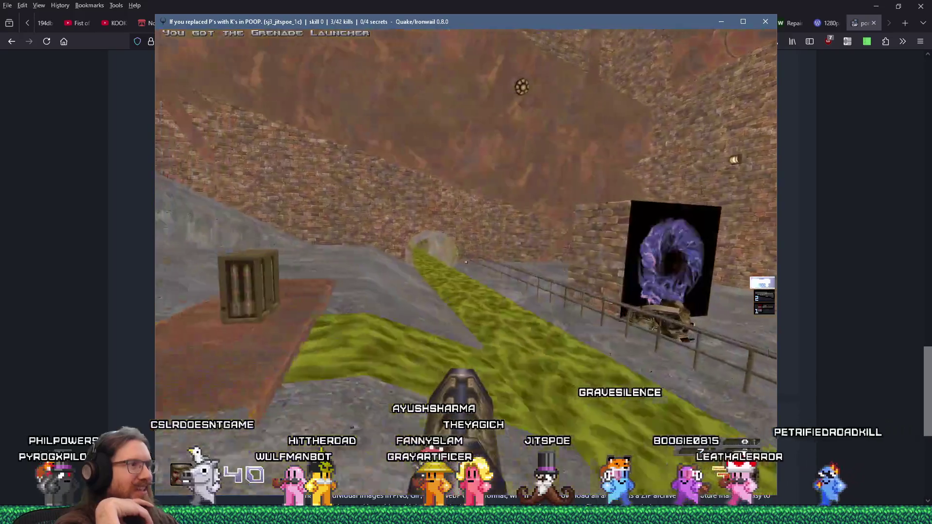
key("Left")
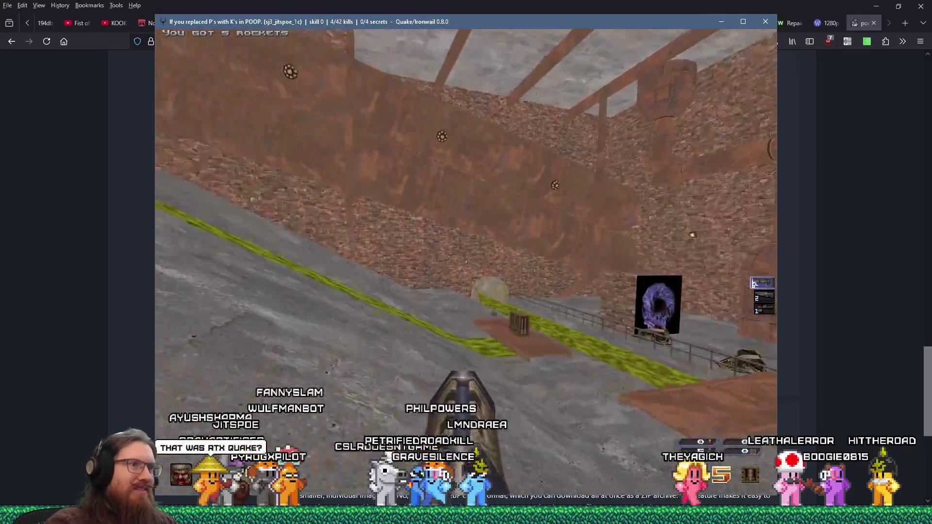
key("w")
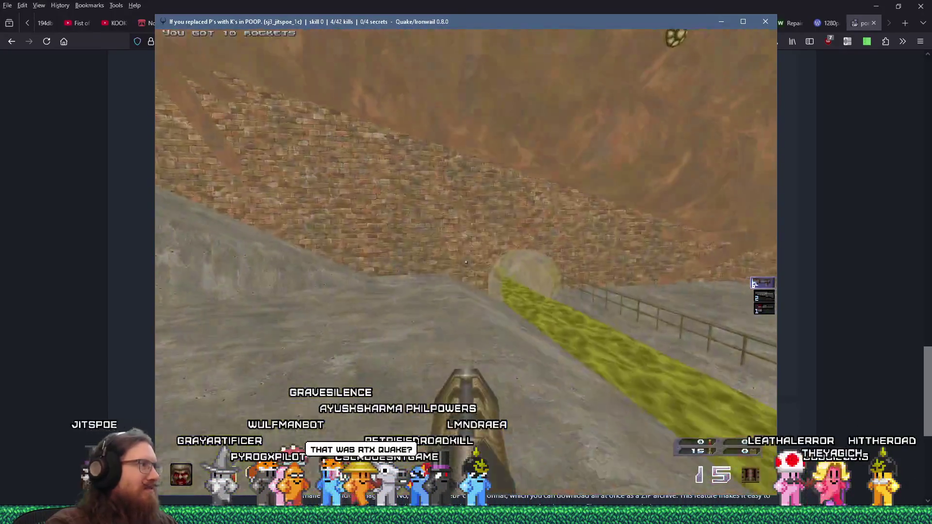
key("w")
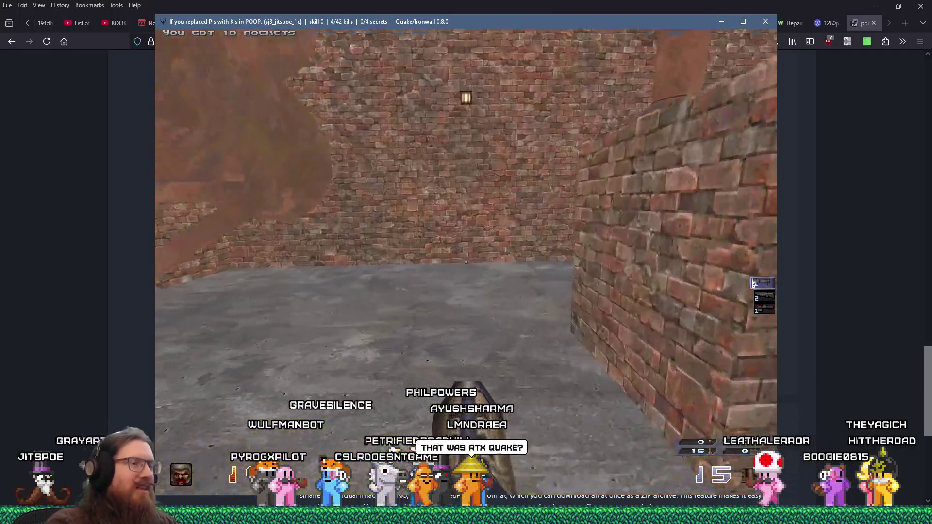
key("w")
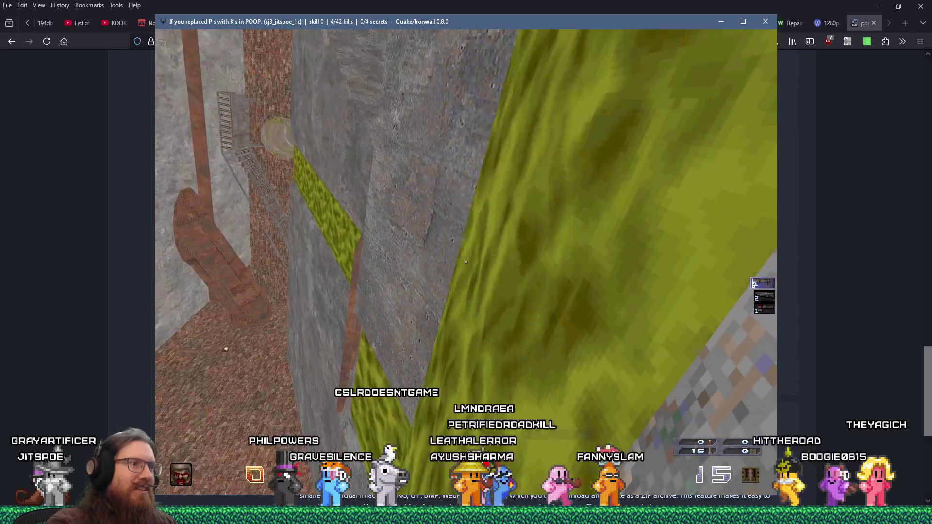
- Quit Ironwail by entering the quit command in the console
key("grave")
type("quit")
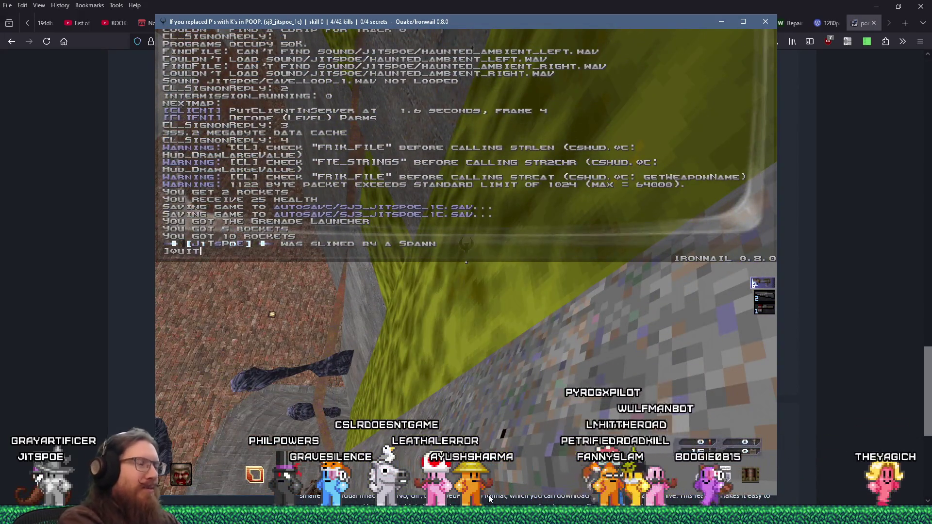
key("Return")
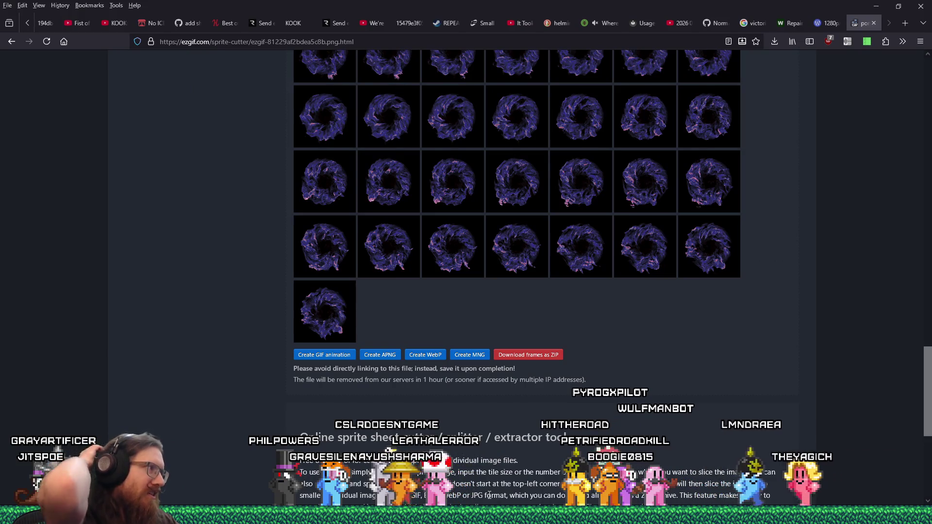
- Search for 'quake' and browse the Steam store page and its monster screenshot
left_click(905, 24)
type("quake")
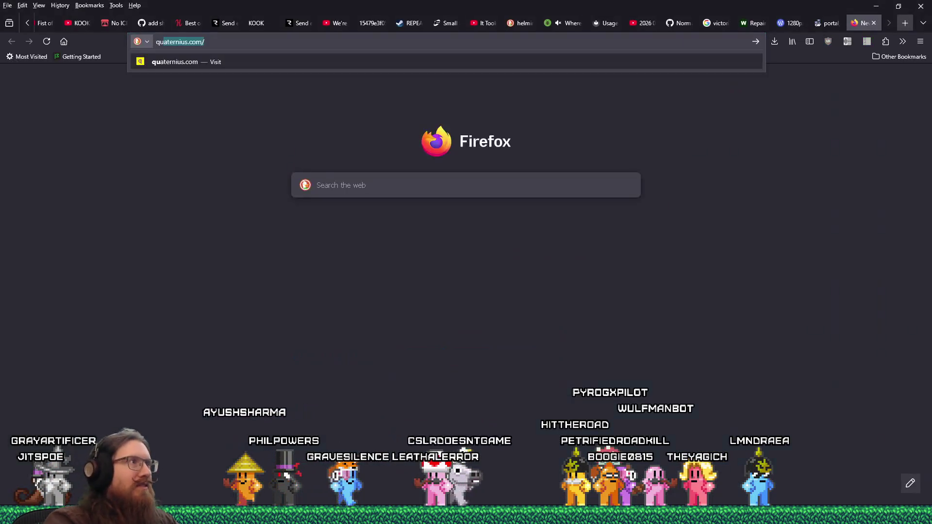
key("Return")
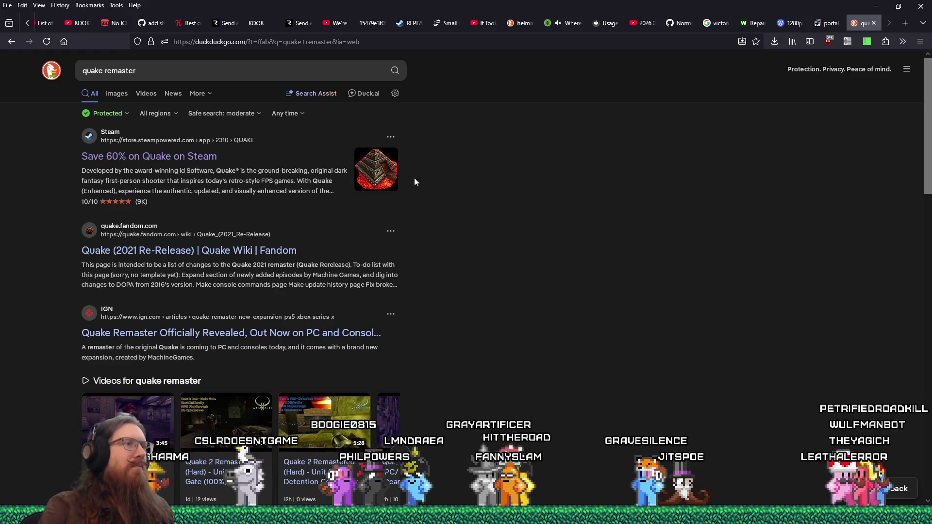
left_click(388, 175)
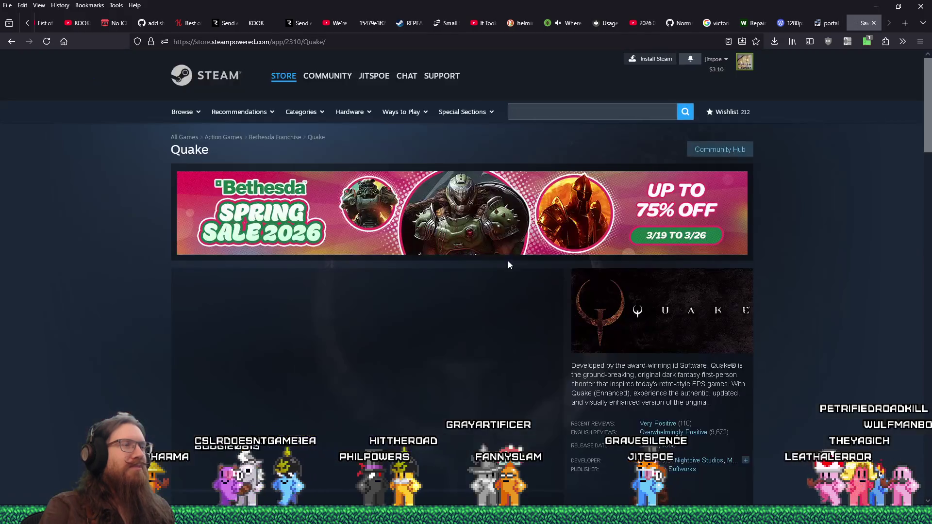
scroll(468, 303, "down", 5)
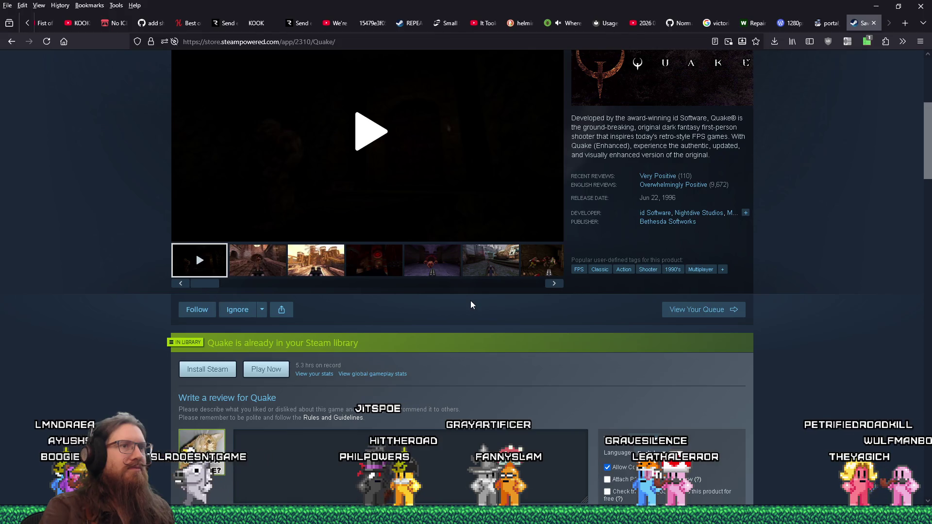
left_click(417, 273)
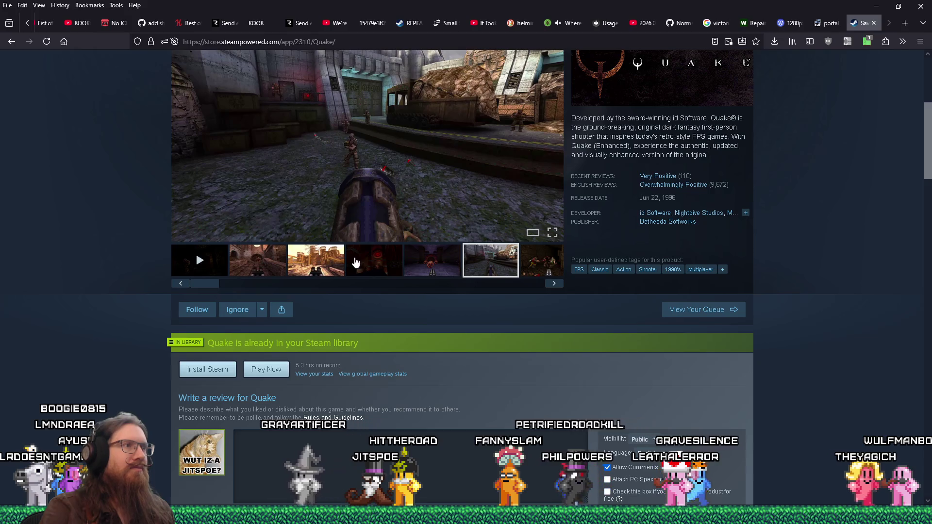
scroll(354, 263, "up", 1)
scroll(375, 288, "up", 2)
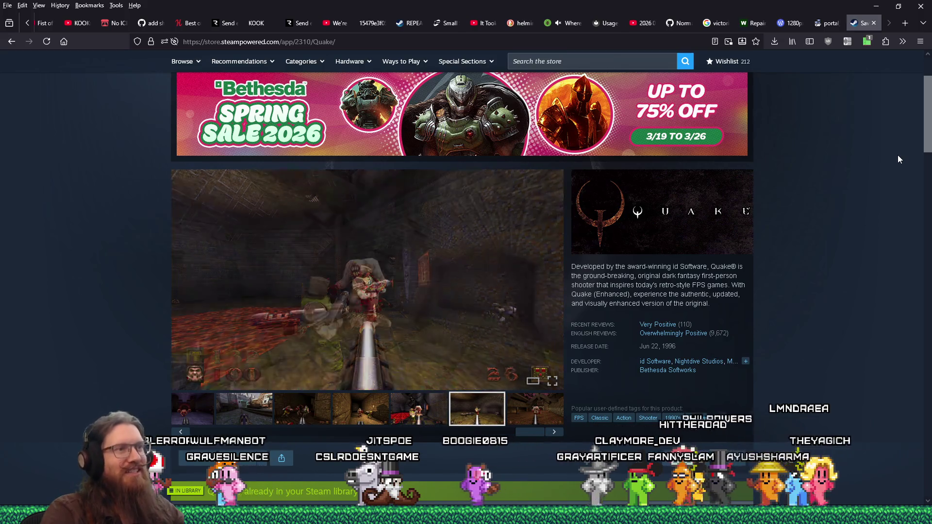
- Close the Steam Quake page, minimize Firefox, and close TrenchBroom's compile window
left_click(874, 23)
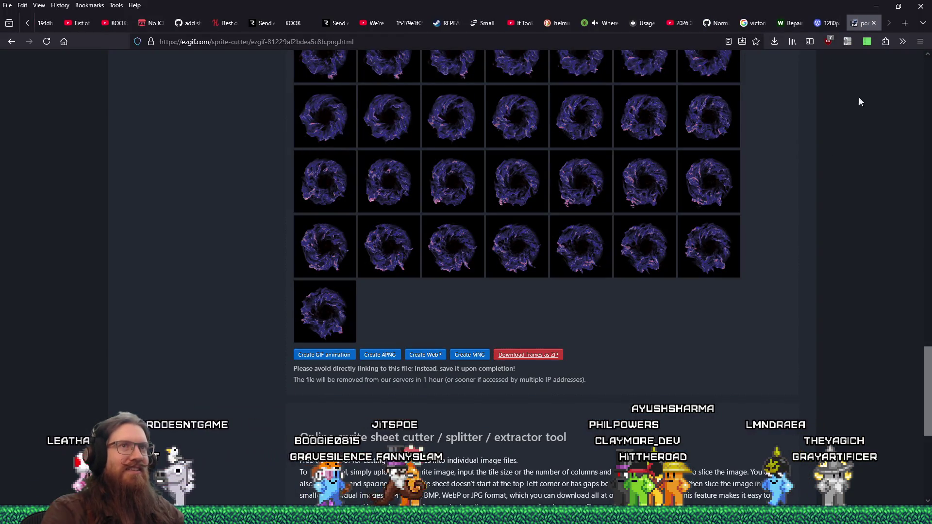
left_click(880, 6)
left_click(754, 43)
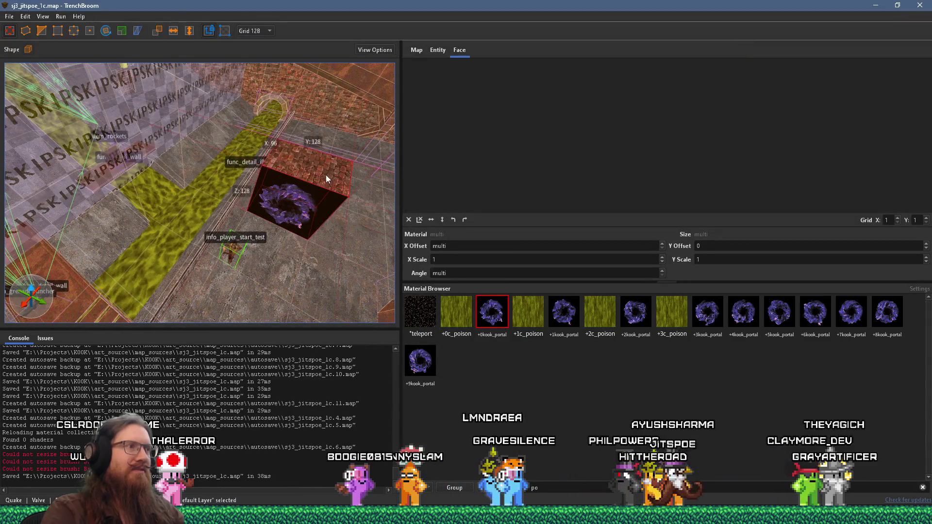
- Fly the camera around the brick portal block, the walkway and the neighbouring room
key("s")
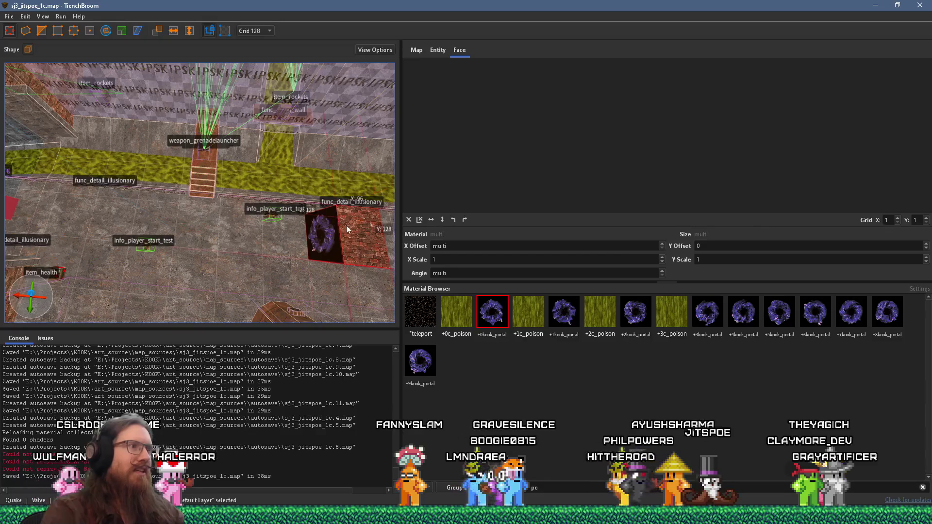
key("w")
key("a")
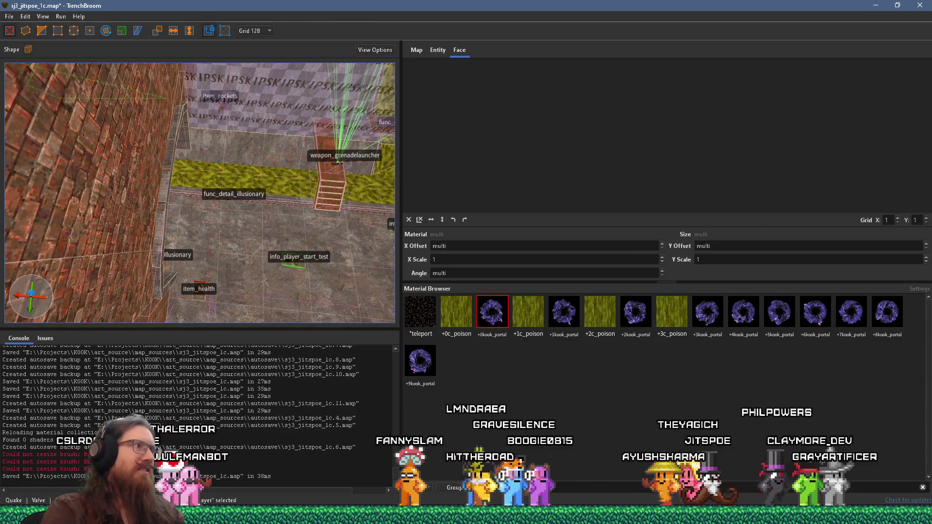
key("s")
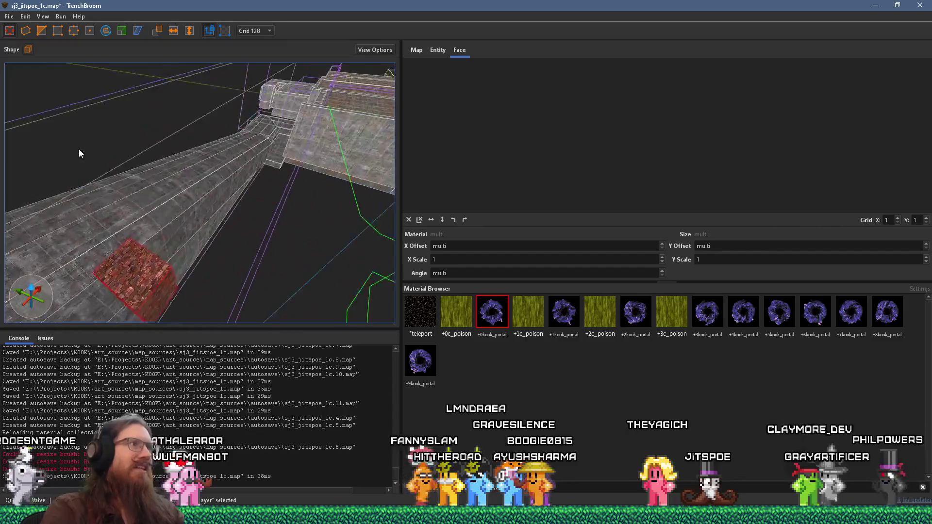
key("s")
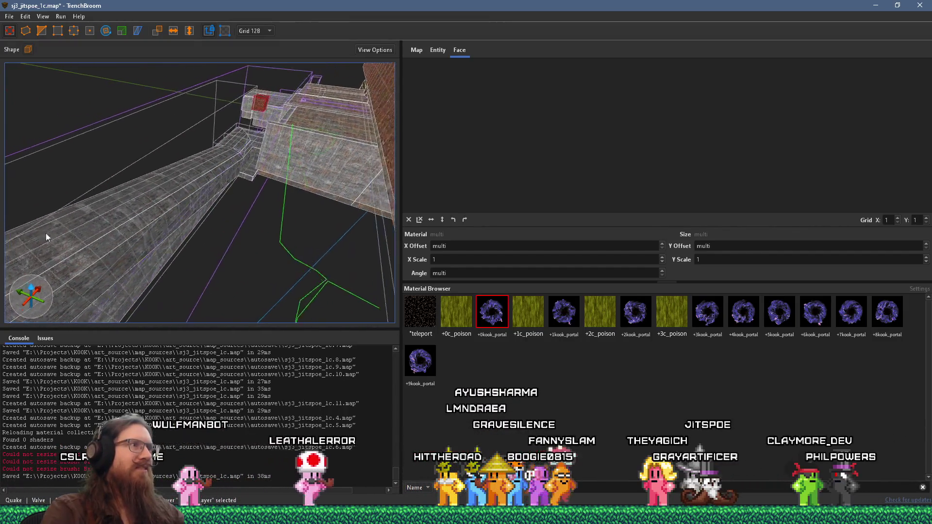
key("w")
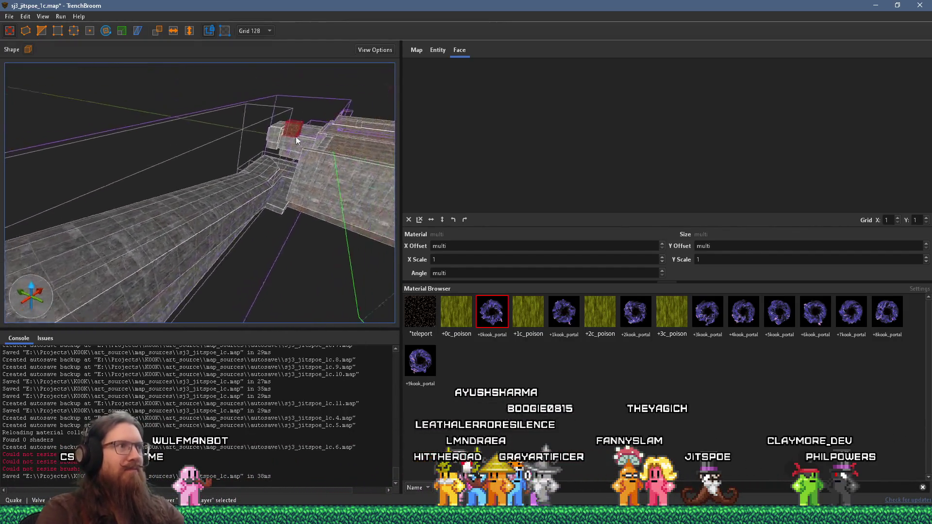
key("w")
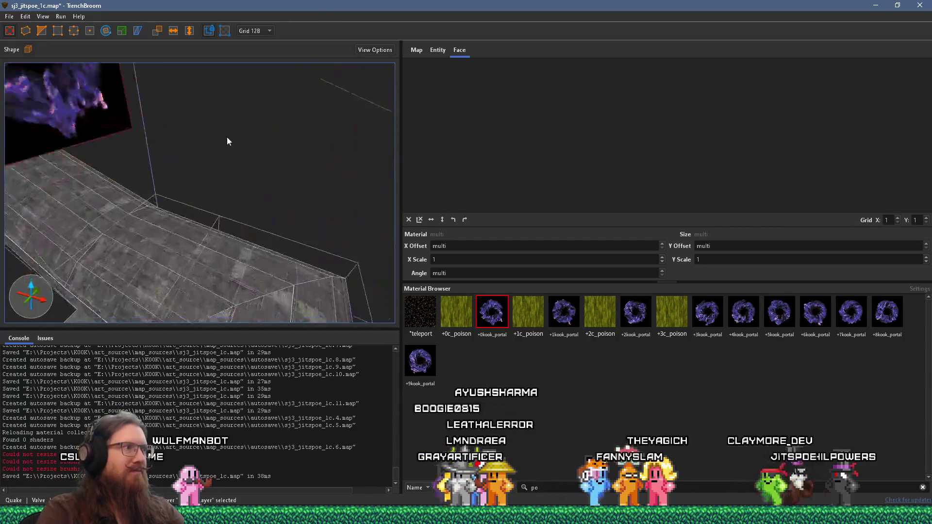
key("s")
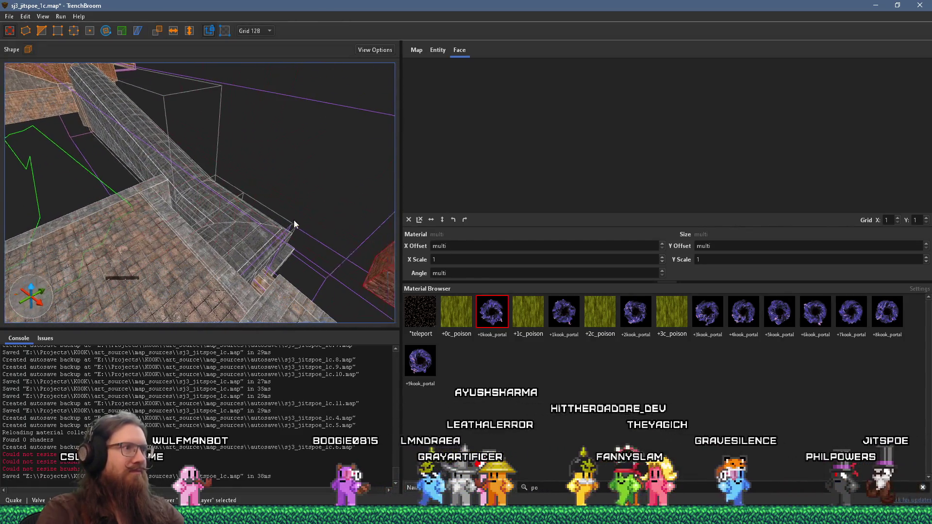
key("w")
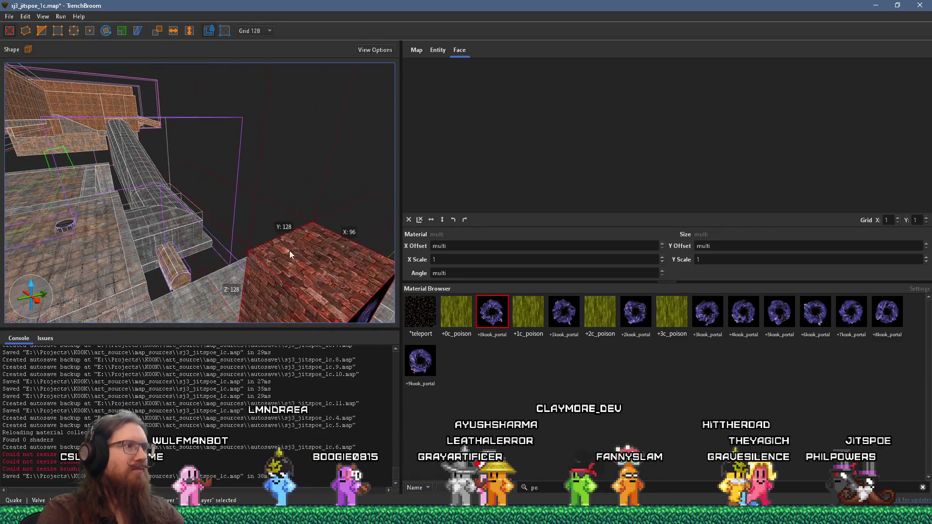
key("s")
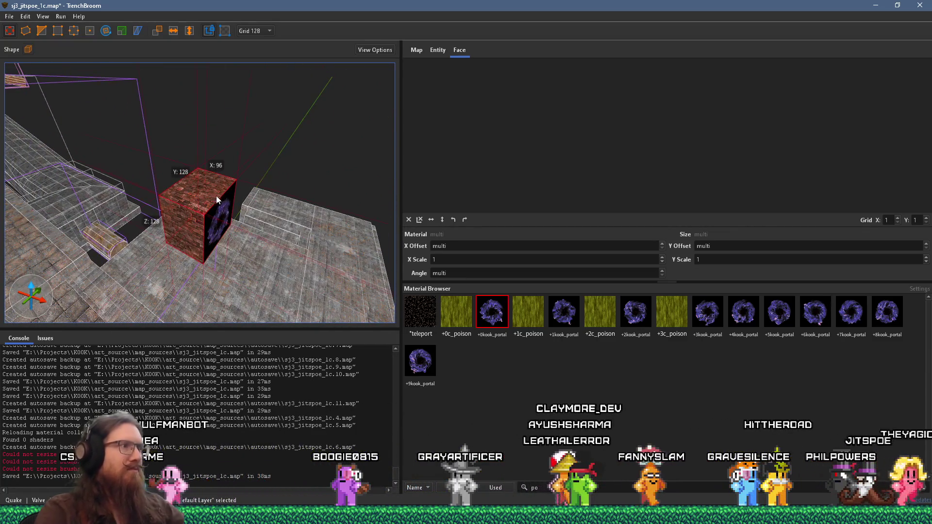
key("w")
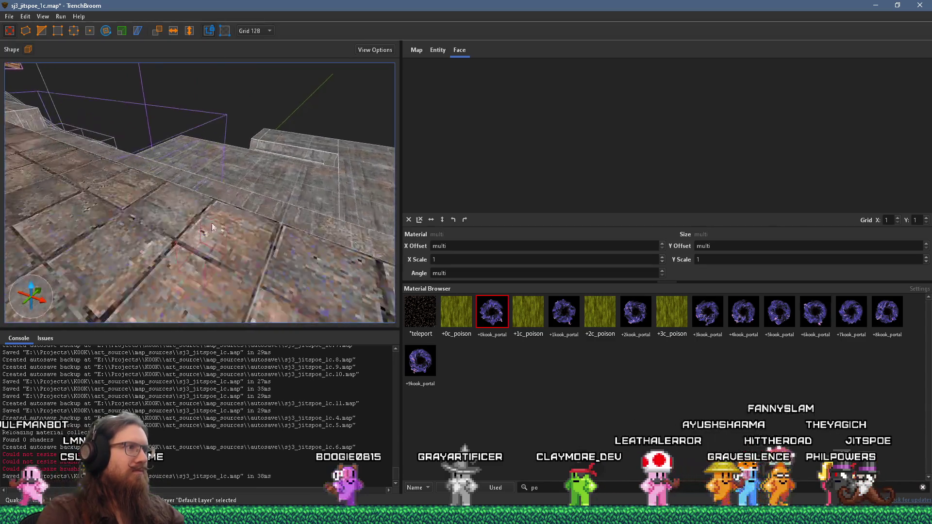
- Briefly toggle Rotate on the brick block and orbit round to its portal face
key("ctrl+u")
key("r")
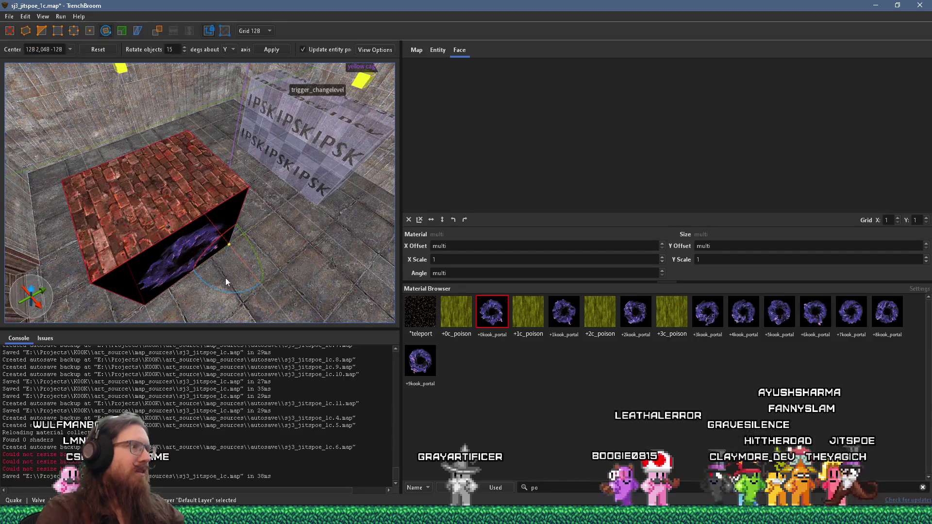
mouse_move(246, 292)
left_mouse_down()
mouse_move(199, 289)
mouse_move(148, 259)
left_mouse_up()
scroll(147, 259, "up", 5)
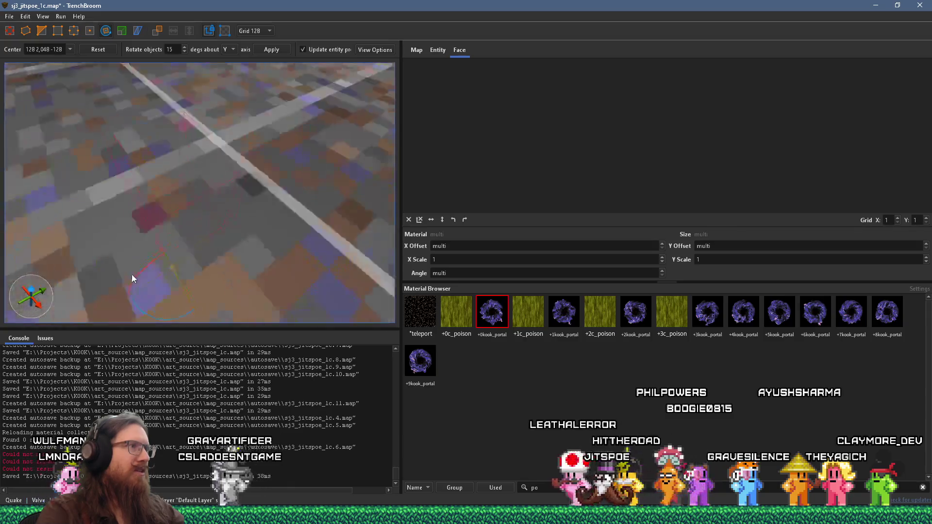
scroll(132, 279, "down", 3)
left_click(41, 31)
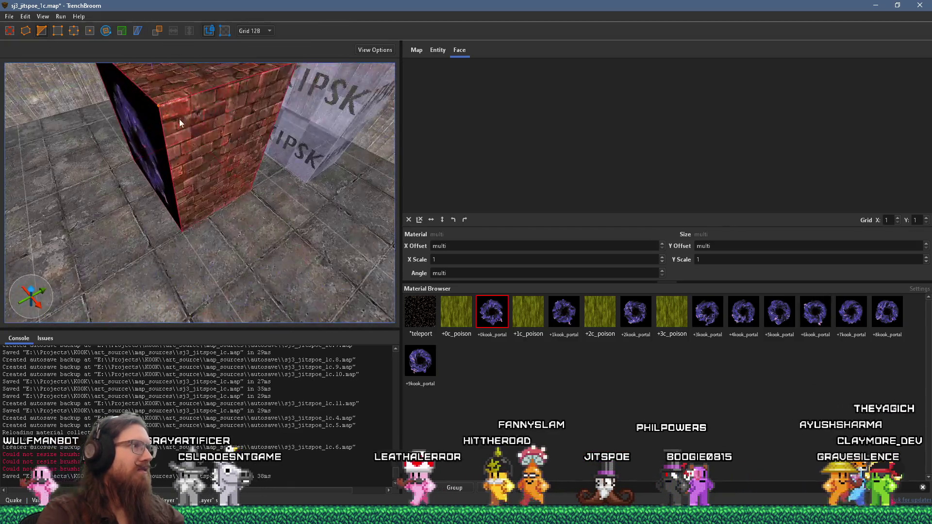
left_click_drag(177, 174, 210, 154)
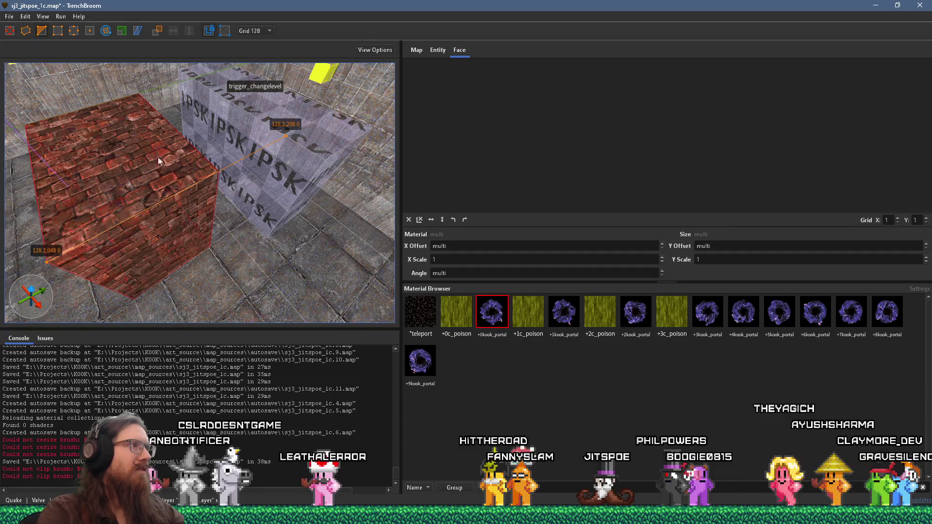
mouse_move(80, 176)
left_mouse_down()
mouse_move(292, 110)
mouse_move(229, 166)
mouse_move(290, 121)
mouse_move(220, 145)
mouse_move(229, 182)
mouse_move(252, 198)
mouse_move(276, 197)
left_mouse_up()
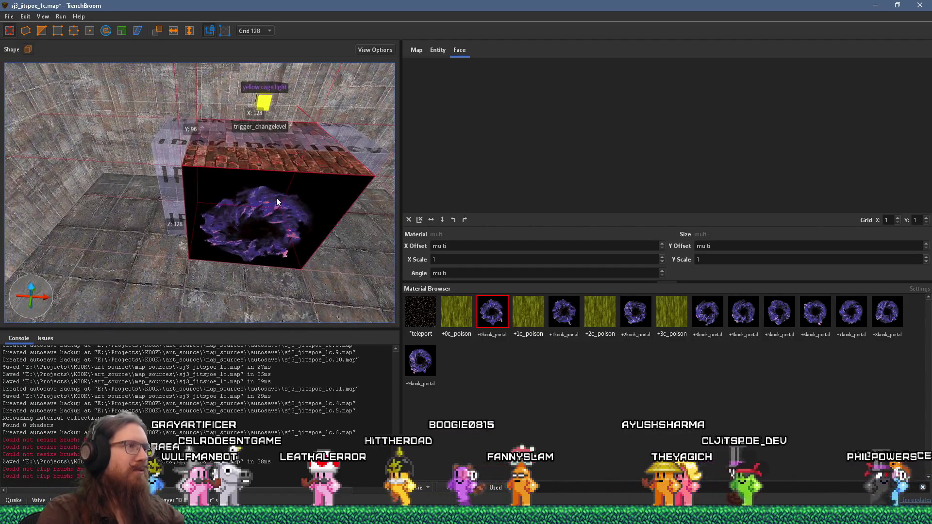
- Keep the grid at 128, deselect the portal block, and search materials for 'rust'
left_click(254, 31)
left_click(251, 123)
mouse_move(218, 155)
left_mouse_down()
mouse_move(185, 117)
mouse_move(196, 160)
mouse_move(222, 177)
left_mouse_up()
key("Escape")
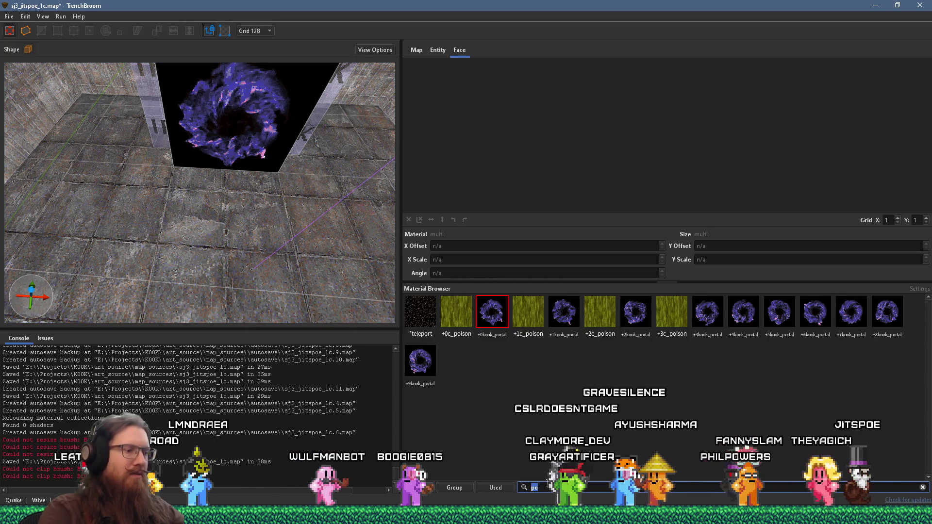
type("rust")
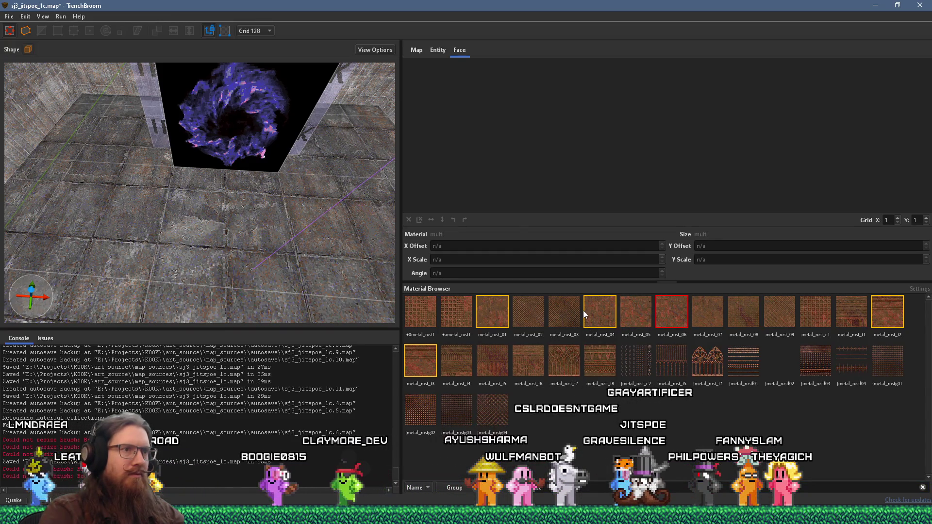
- Make metal_rust_04 the current material and choose the Cylinder brush shape
left_click(607, 316)
scroll(357, 256, "up", 5)
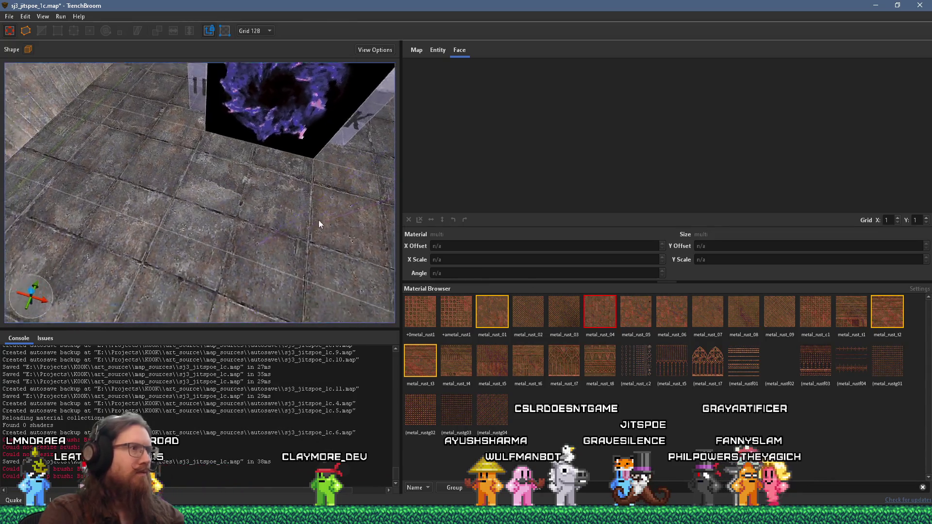
left_click(28, 50)
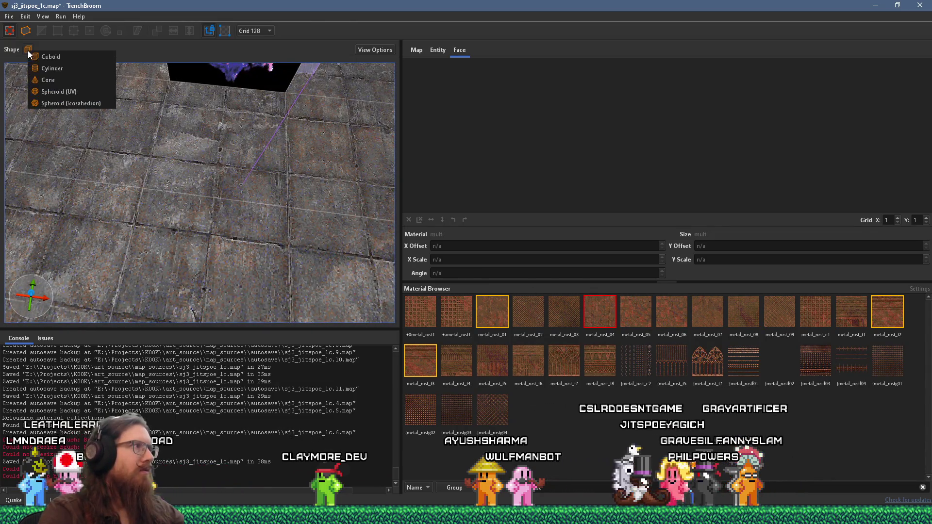
left_click(58, 71)
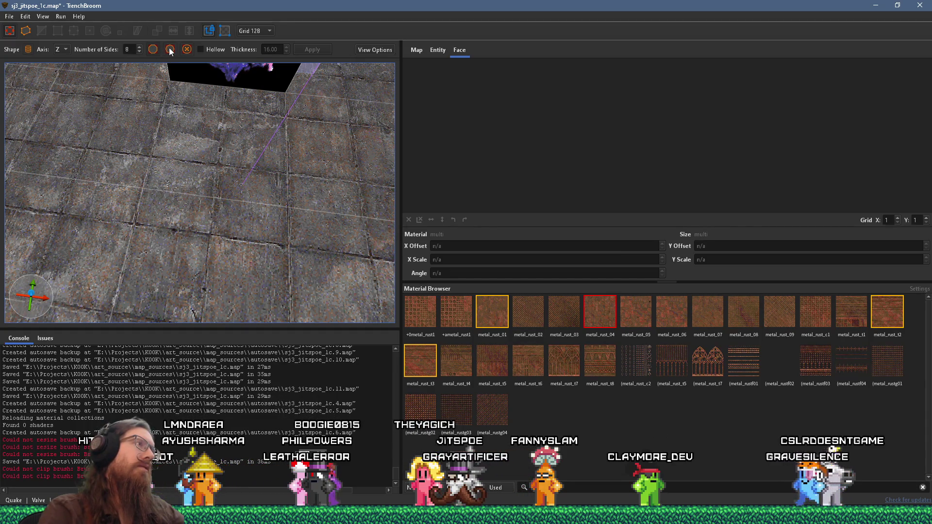
- Draw a 12-sided hollow test cylinder on the floor, then delete it
scroll(205, 199, "up", 2)
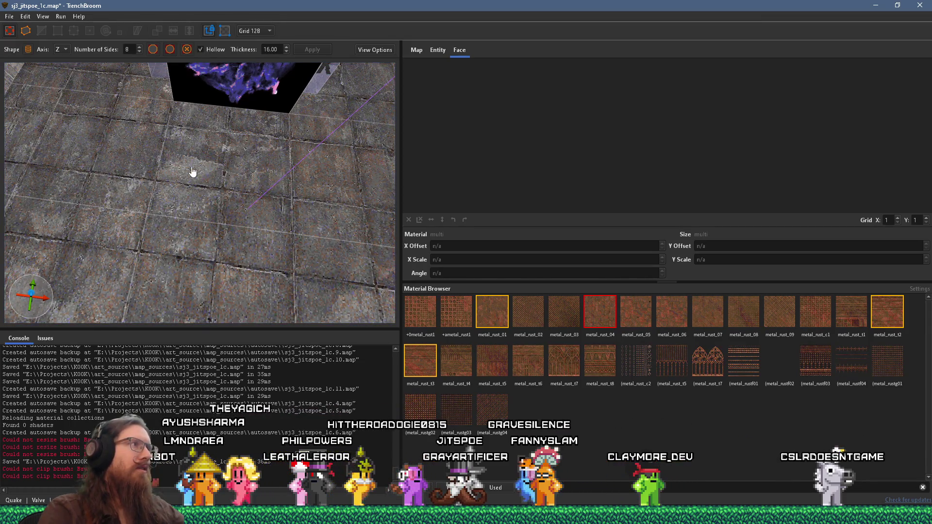
scroll(195, 165, "up", 2)
scroll(180, 146, "down", 2)
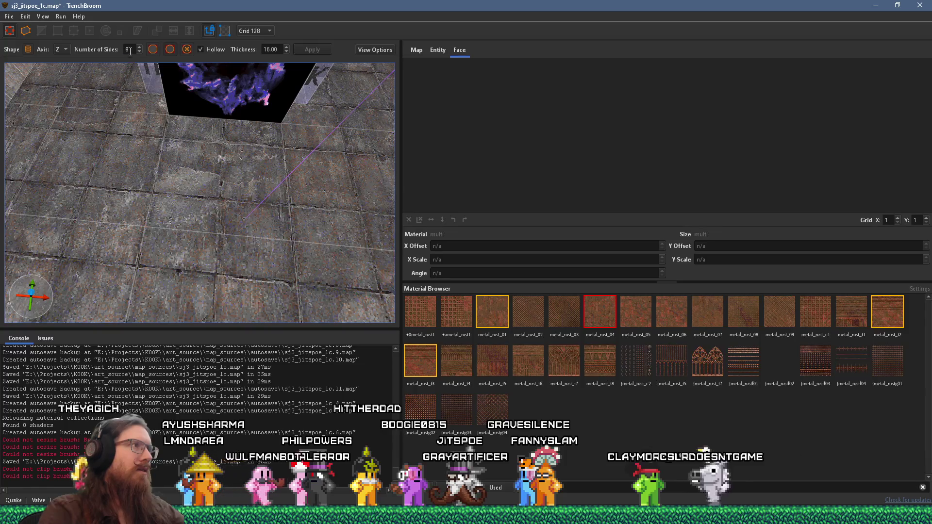
scroll(130, 50, "up", 4)
scroll(184, 178, "up", 2)
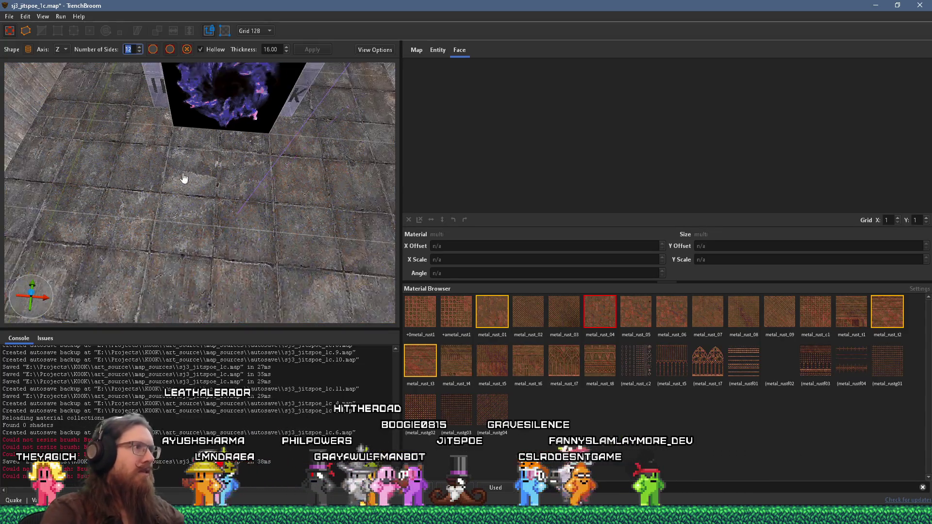
mouse_move(141, 143)
left_mouse_down()
mouse_move(204, 212)
mouse_move(226, 218)
mouse_move(222, 94)
mouse_move(241, 132)
mouse_move(147, 179)
mouse_move(167, 168)
mouse_move(148, 136)
mouse_move(161, 207)
left_mouse_up()
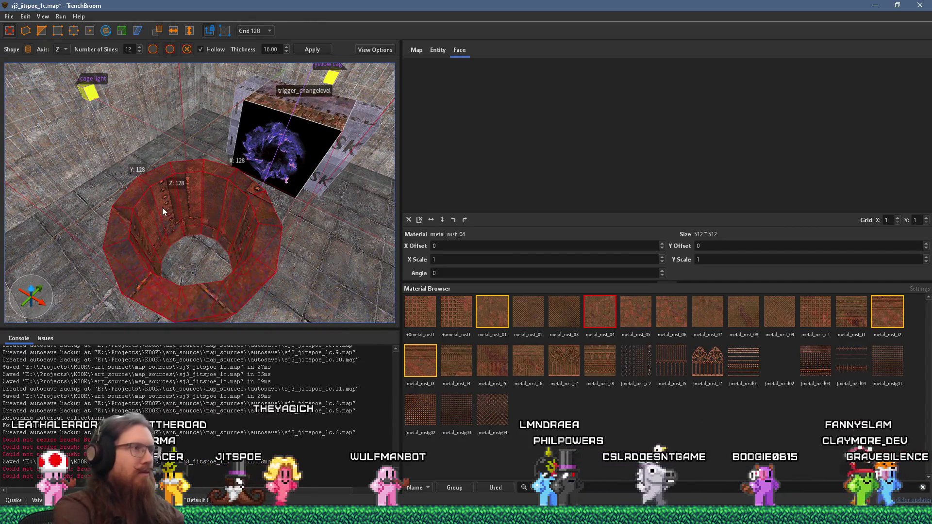
key("Delete")
- Set the grid to 16 and draw a hollow cylinder ring 160 by 160 units
left_click(240, 29)
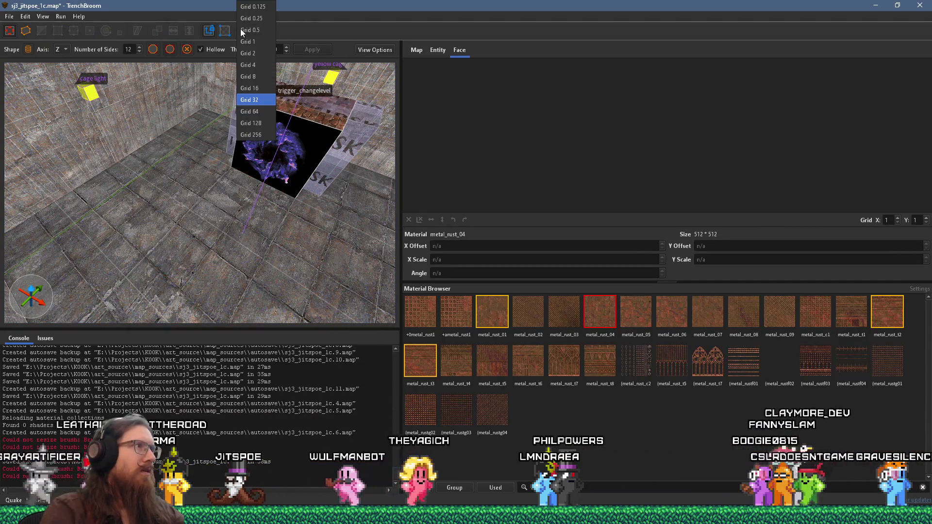
left_click(240, 29)
left_click(266, 31)
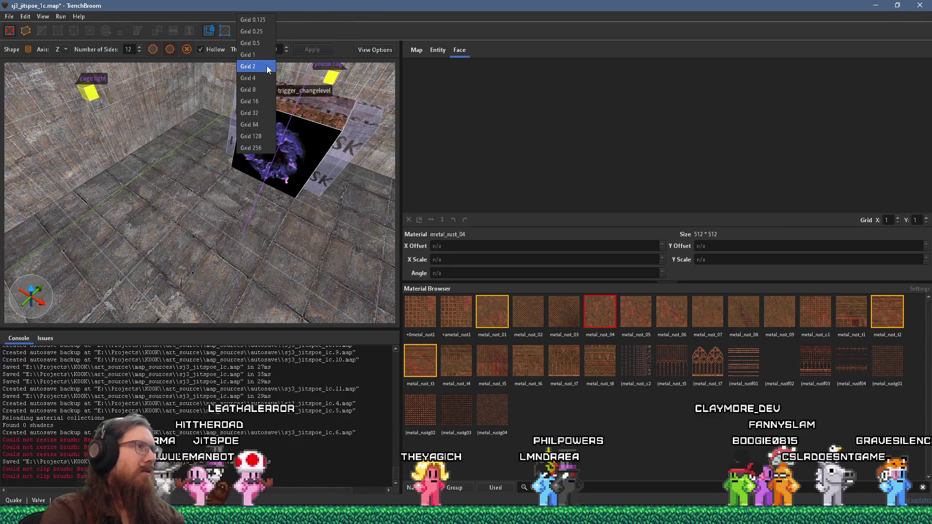
left_click(250, 101)
mouse_move(221, 163)
left_mouse_down()
mouse_move(209, 196)
mouse_move(236, 187)
mouse_move(191, 188)
mouse_move(196, 193)
left_mouse_up()
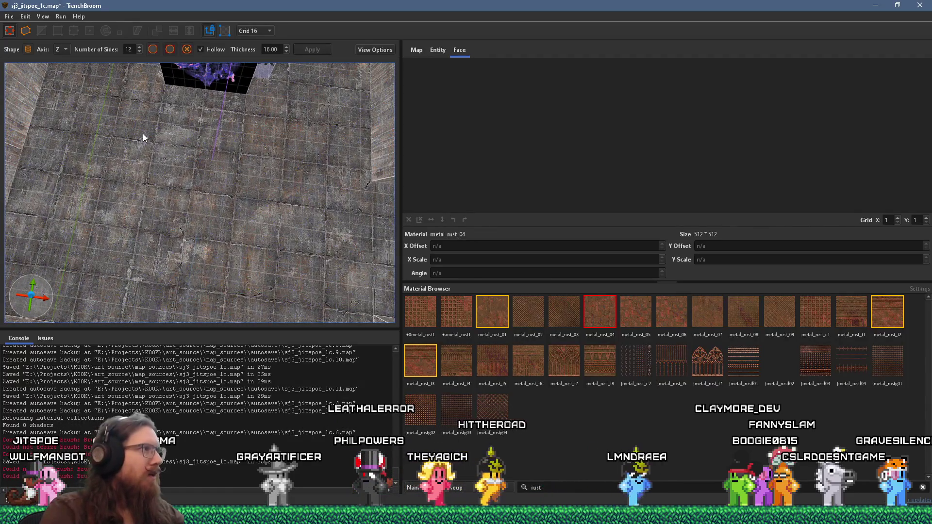
left_click_drag(155, 148, 213, 209)
mouse_move(229, 242)
left_mouse_down()
mouse_move(237, 253)
mouse_move(196, 182)
mouse_move(130, 104)
left_mouse_up()
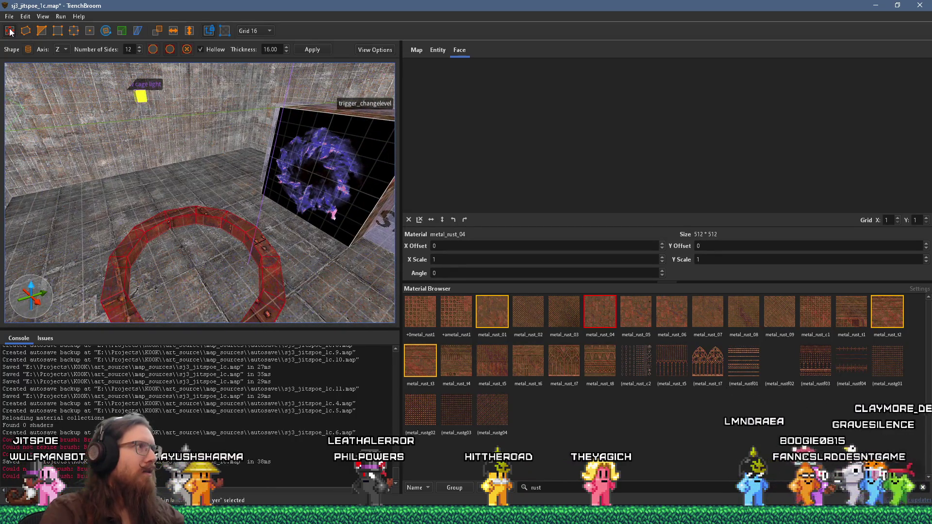
- Rotate the ring 270° to stand upright around the portal, then deselect it
scroll(150, 134, "down", 3)
left_click(105, 31)
mouse_move(176, 226)
left_mouse_down()
mouse_move(238, 205)
mouse_move(213, 167)
mouse_move(129, 214)
mouse_move(231, 177)
left_mouse_up()
key("r")
scroll(252, 174, "down", 5)
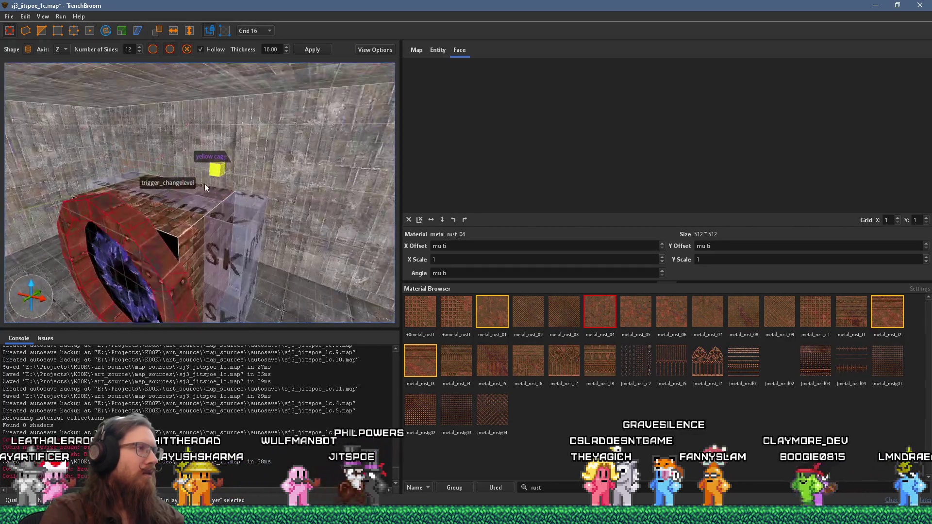
key("ctrl+u")
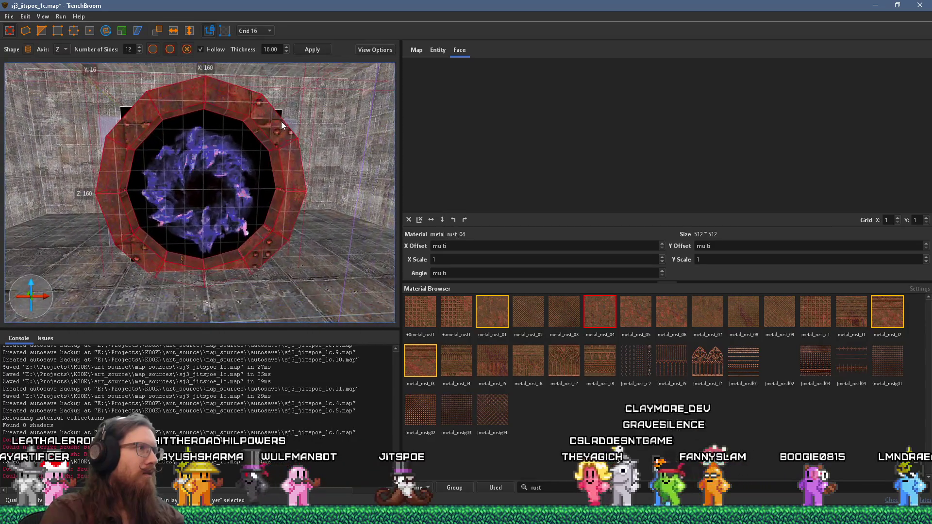
mouse_move(224, 155)
left_mouse_down()
mouse_move(223, 165)
mouse_move(196, 163)
mouse_move(214, 195)
mouse_move(210, 151)
left_mouse_up()
key("Escape")
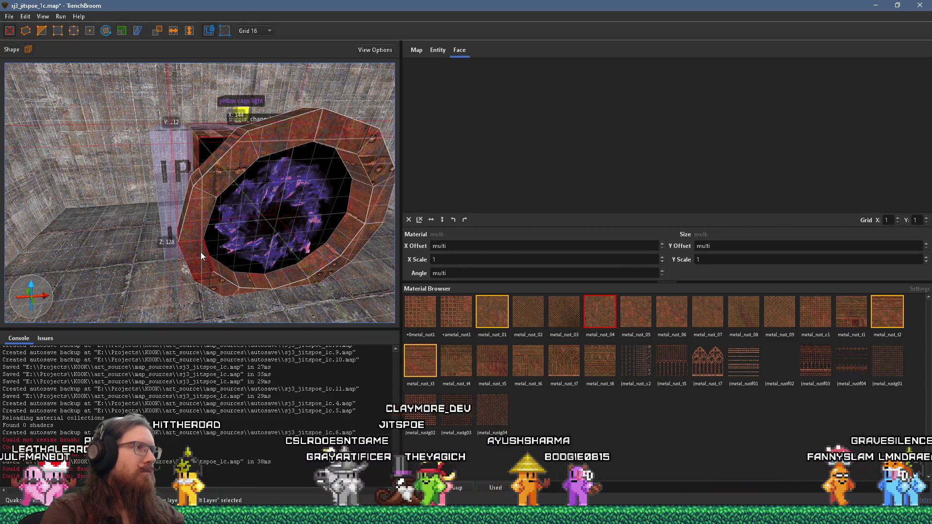
key("Escape")
- Group the selected ring brushes into a group named Portal_end
left_click(345, 230)
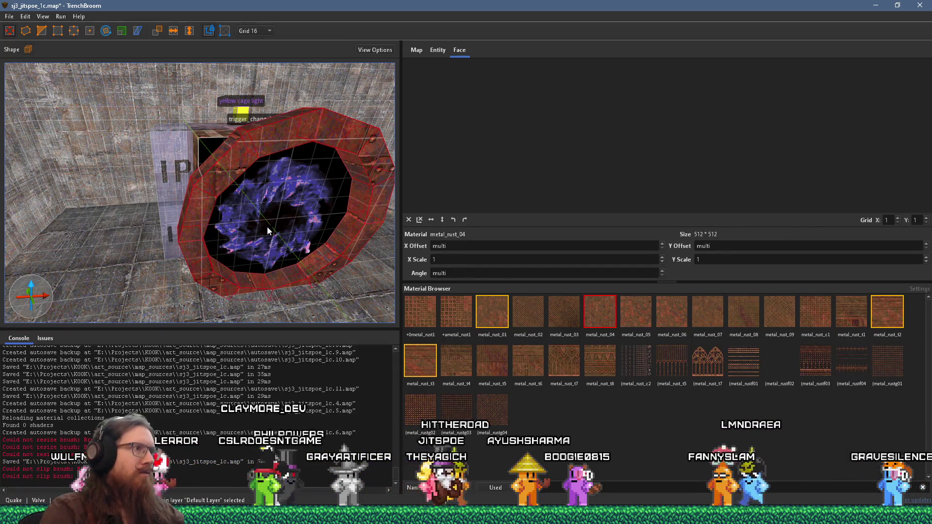
right_click(270, 213)
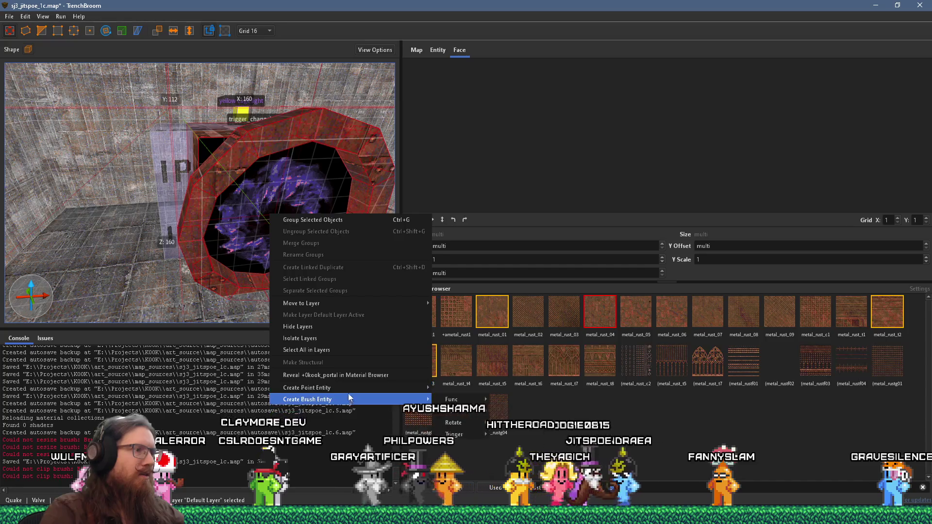
mouse_move(348, 395)
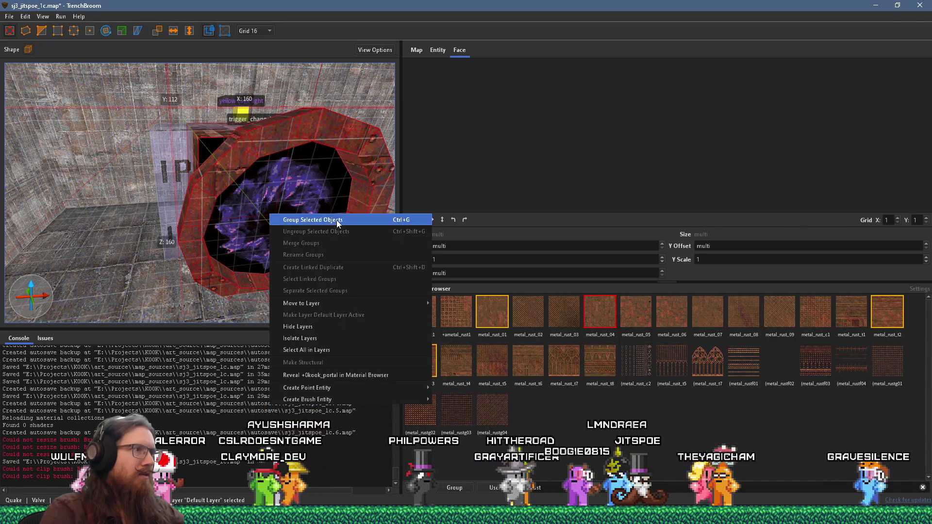
left_click(336, 220)
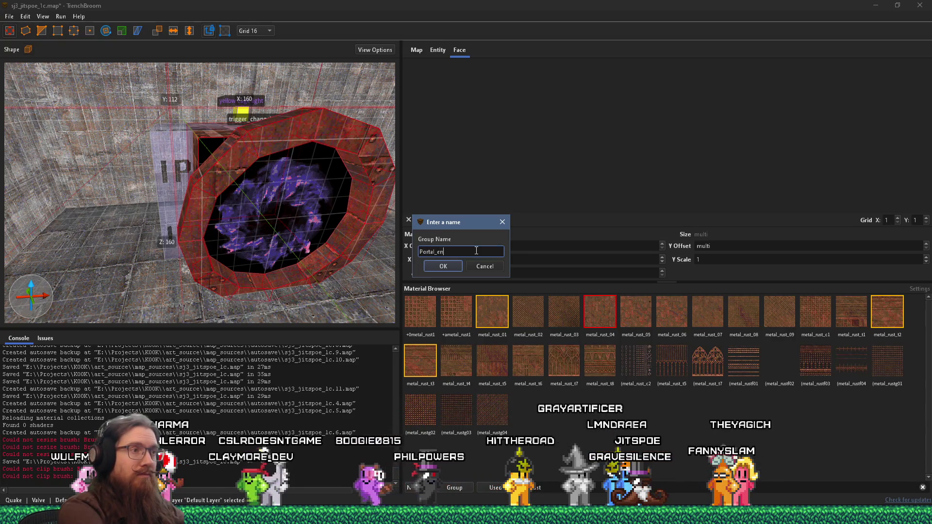
key("Return")
scroll(308, 233, "up", 5)
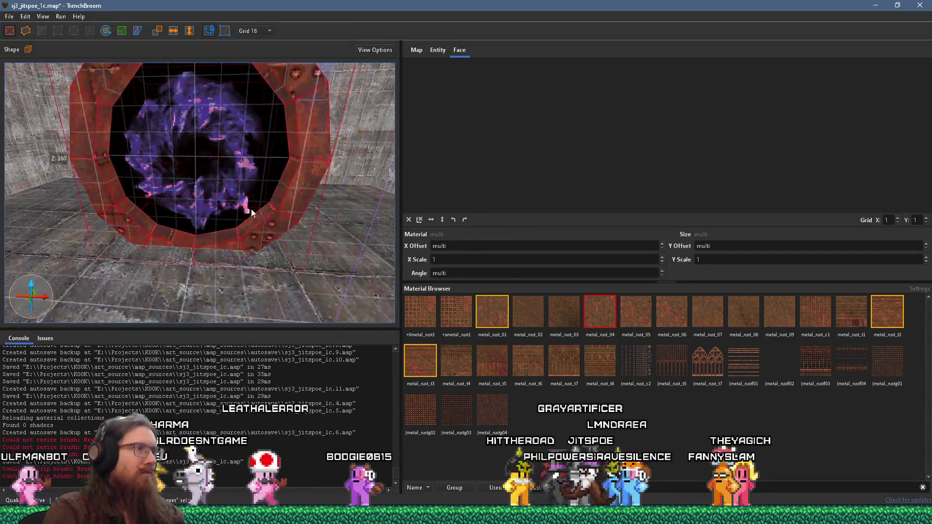
- Select the ring's brushes and turn them into a func_detail_fence entity
double_click(243, 238)
left_click(129, 205)
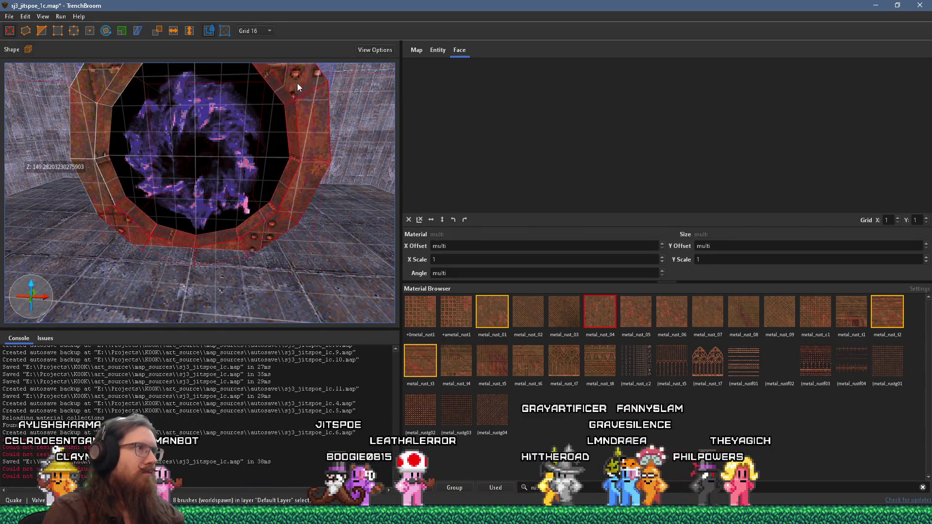
scroll(296, 83, "down", 5)
left_click(94, 205, "ctrl")
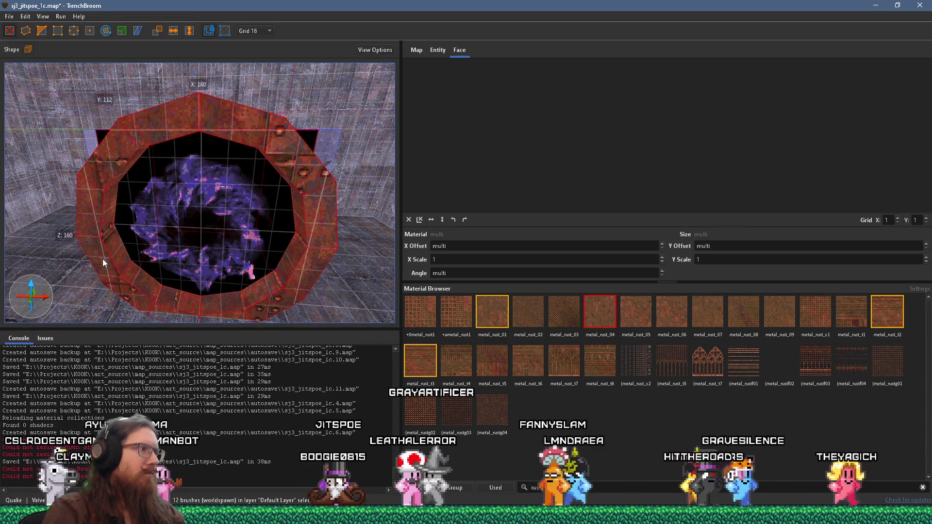
right_click(121, 270)
mouse_move(300, 467)
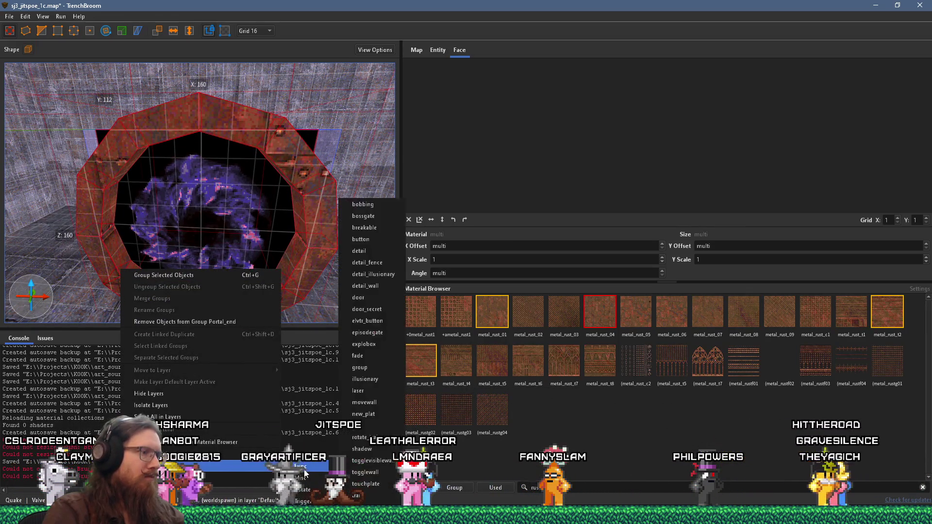
left_click(389, 263)
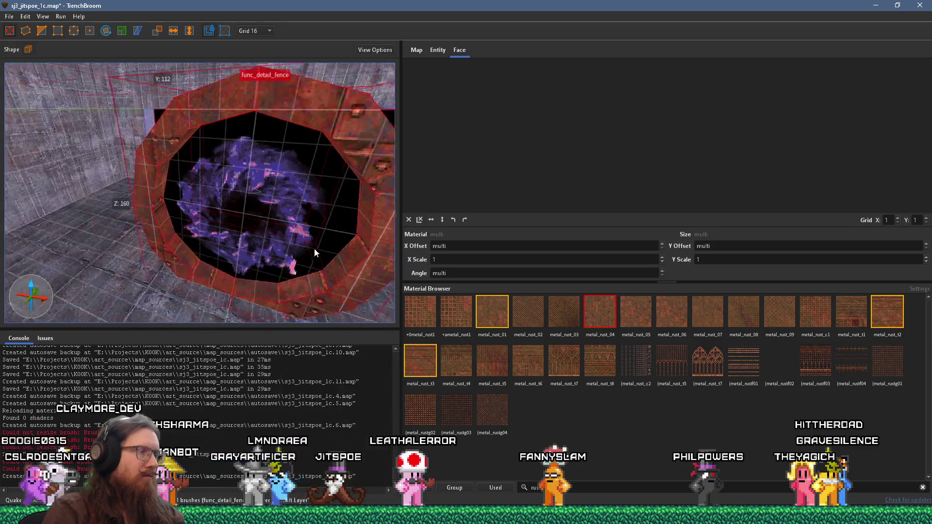
- Redo the ring brushes as a func_detail_wall entity instead
right_click(262, 250)
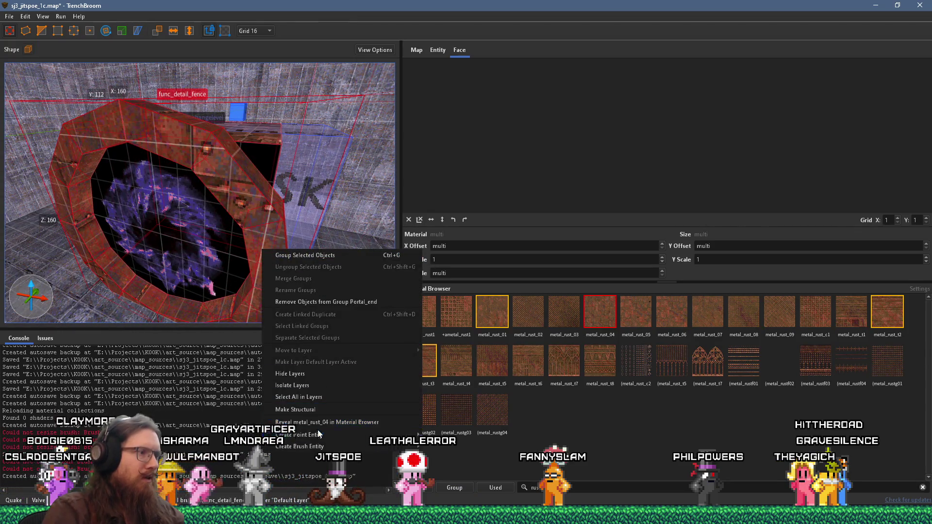
mouse_move(313, 445)
mouse_move(431, 447)
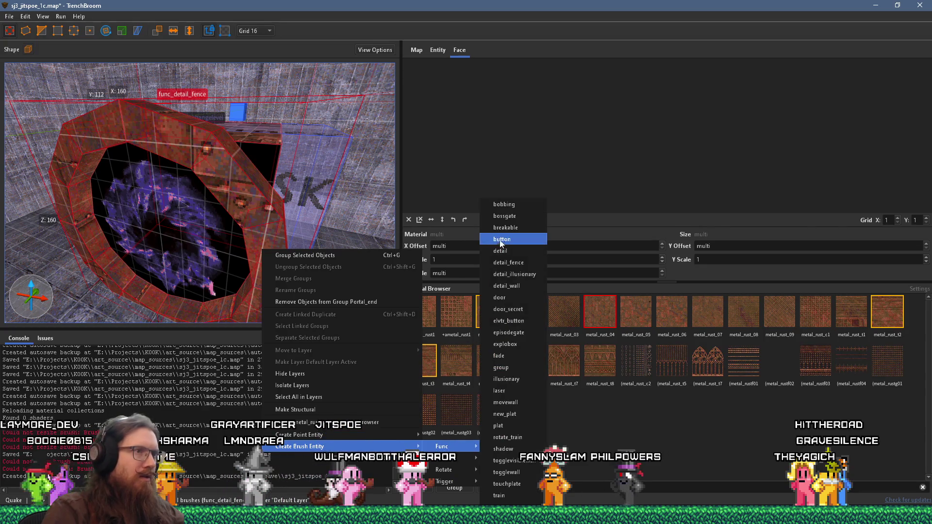
left_click(506, 286)
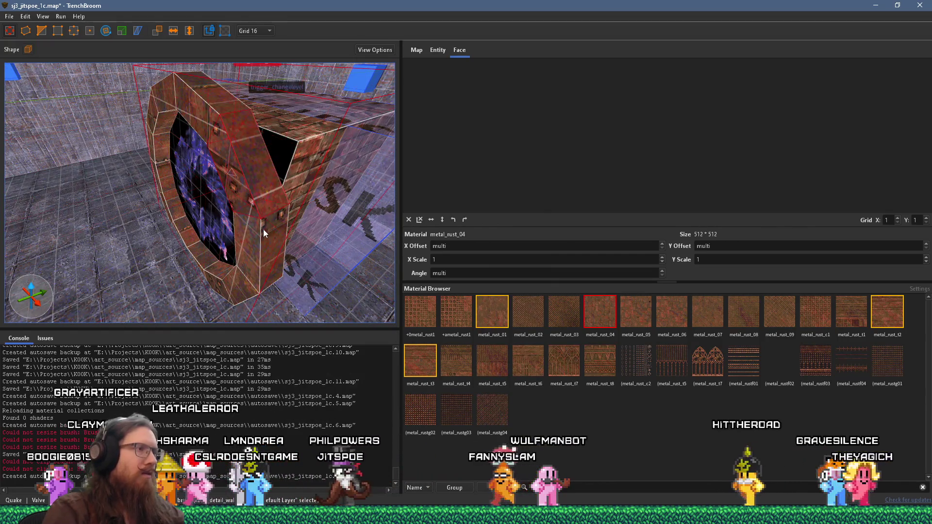
- Frame and reselect the func_detail_wall ring brush, orbiting to view its side
key("ctrl+u")
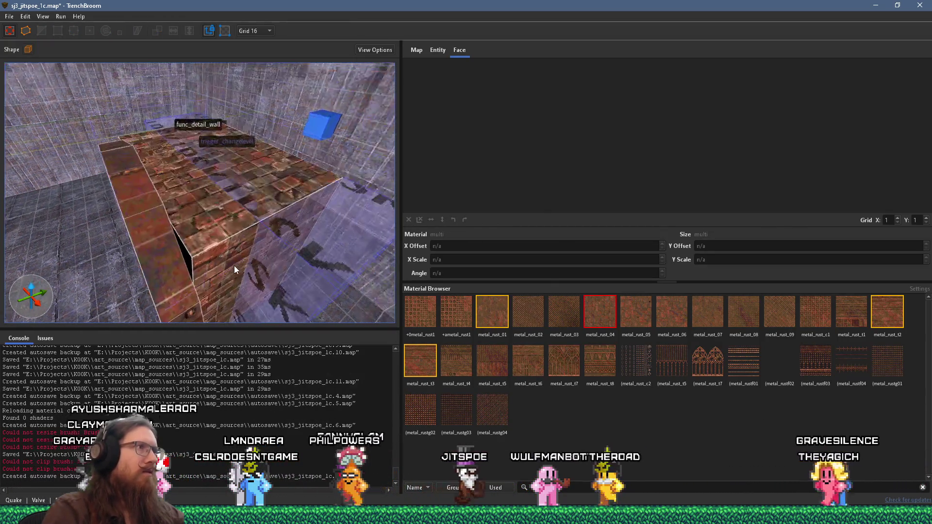
mouse_move(262, 432)
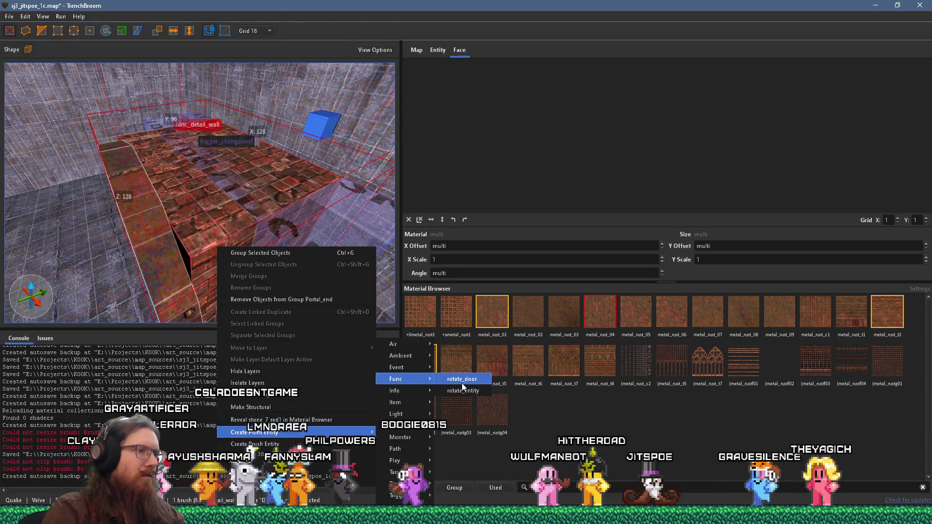
mouse_move(404, 383)
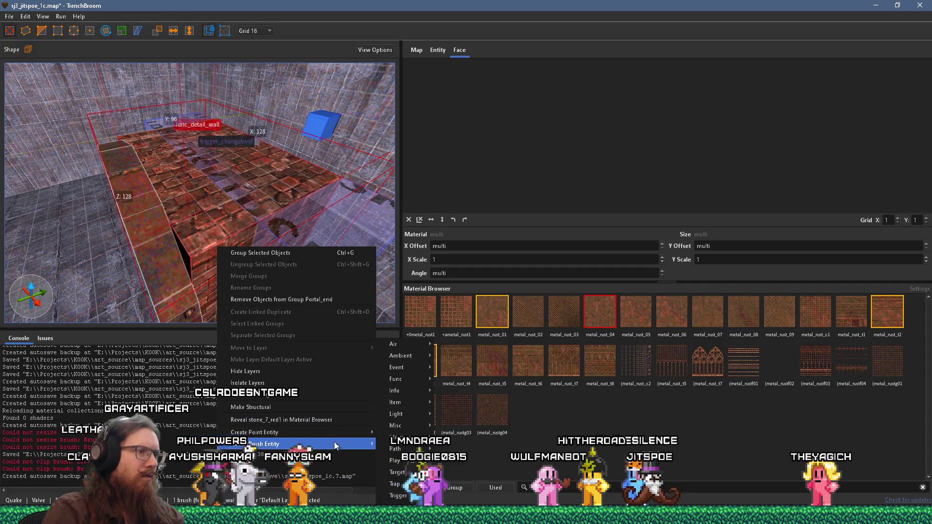
mouse_move(392, 453)
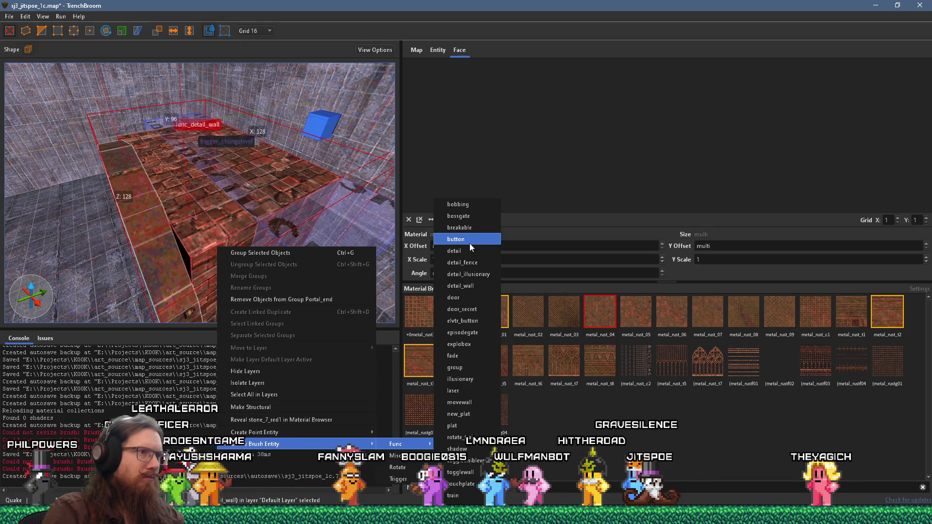
key("Escape")
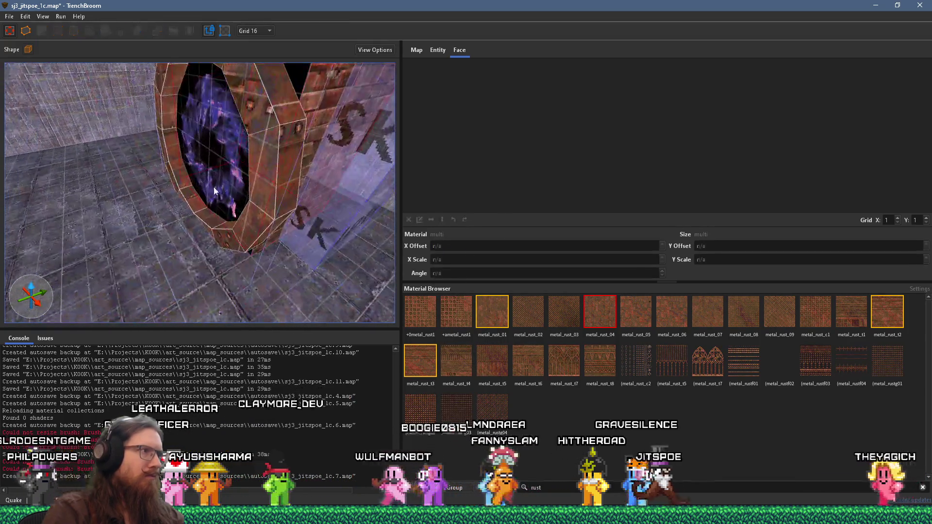
left_click(265, 185)
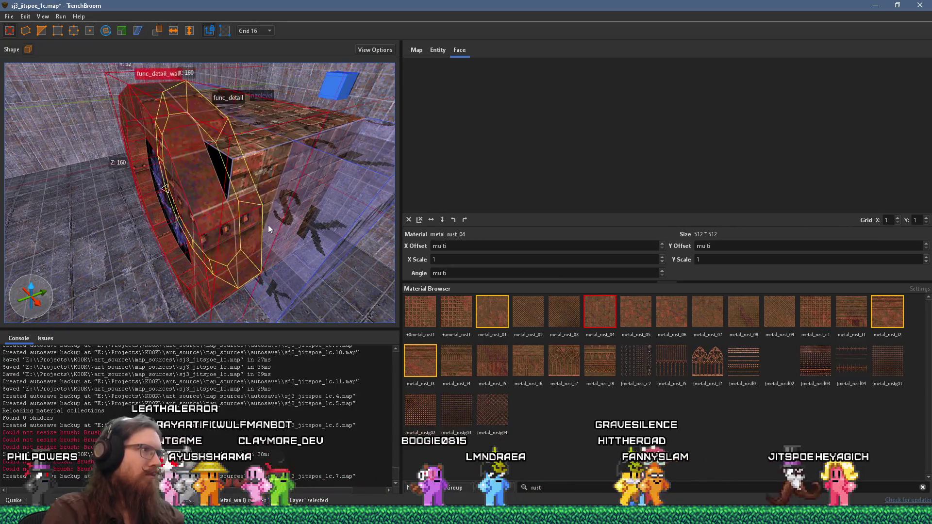
scroll(268, 225, "up", 5)
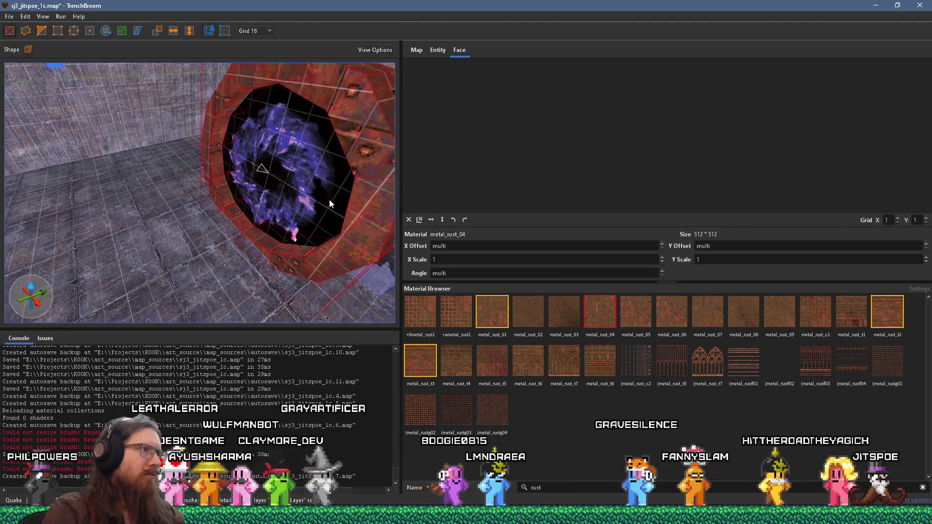
mouse_move(310, 206)
left_mouse_down()
mouse_move(244, 227)
mouse_move(287, 175)
mouse_move(337, 158)
mouse_move(342, 142)
mouse_move(284, 183)
mouse_move(218, 157)
mouse_move(198, 207)
mouse_move(153, 241)
mouse_move(166, 231)
left_mouse_up()
- Select the Portal_end group and its func_detail ring brushes in turn
key("Escape")
left_click(248, 206)
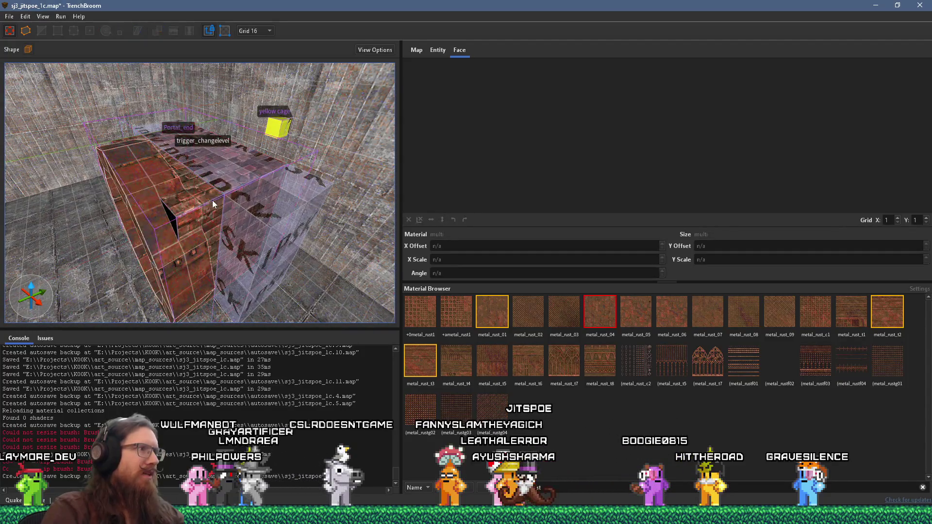
left_click(196, 185)
left_click(199, 204)
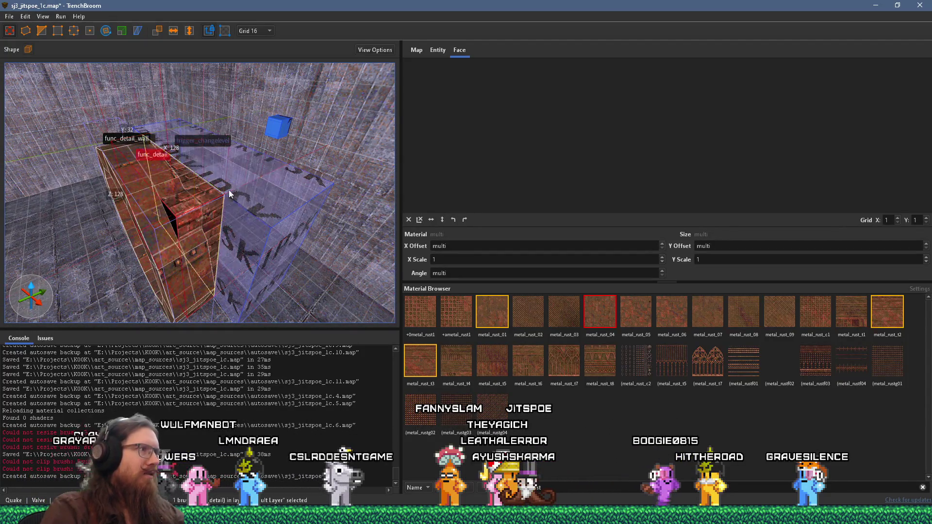
mouse_move(187, 213)
left_mouse_down()
mouse_move(165, 218)
mouse_move(204, 226)
left_mouse_up()
- Frame the portal ring, view it from several angles, and clear the selection
key("ctrl+u")
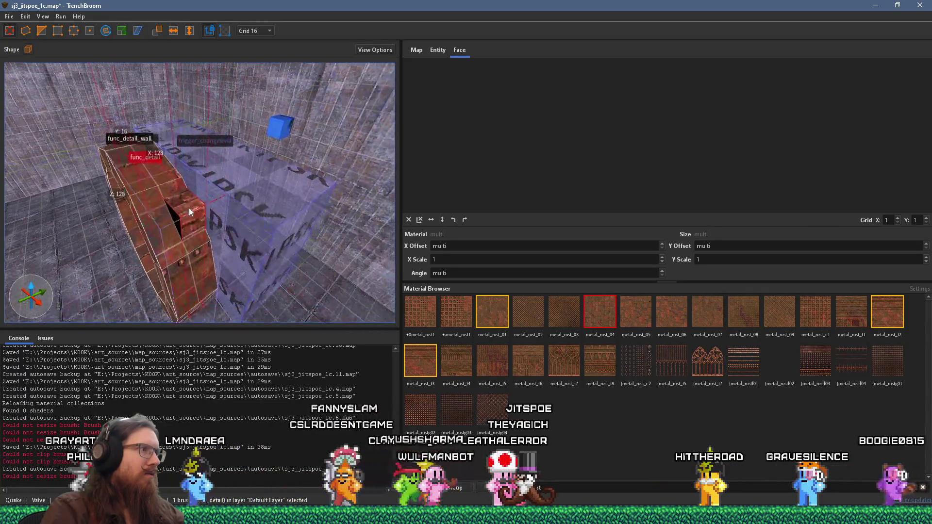
mouse_move(308, 137)
left_mouse_down()
mouse_move(299, 154)
mouse_move(239, 157)
mouse_move(160, 106)
left_mouse_up()
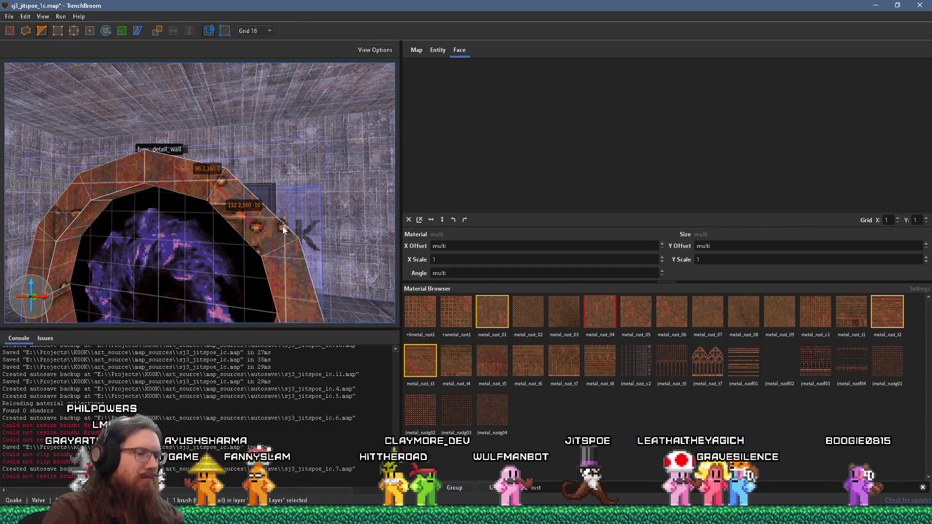
mouse_move(284, 230)
left_mouse_down()
mouse_move(313, 202)
mouse_move(235, 185)
left_mouse_up()
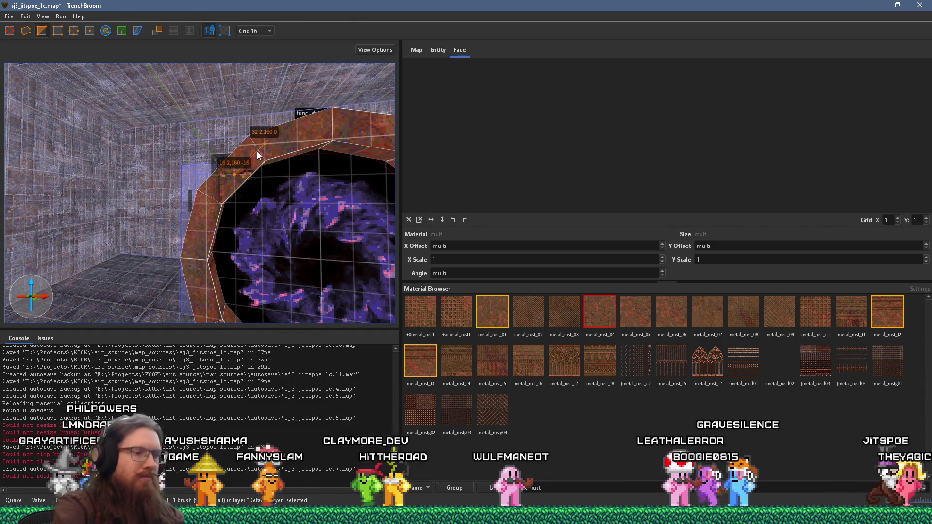
mouse_move(257, 151)
left_mouse_down()
mouse_move(234, 199)
mouse_move(244, 183)
left_mouse_up()
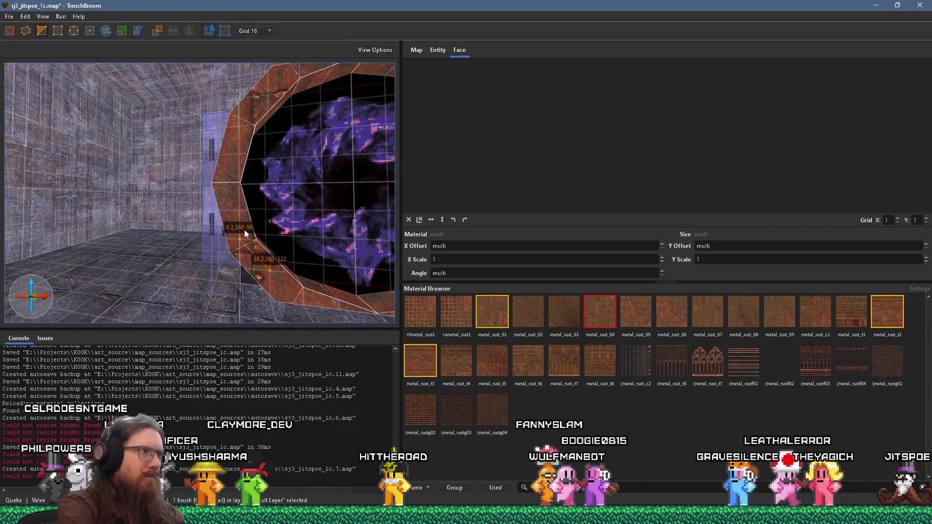
mouse_move(242, 229)
left_mouse_down()
mouse_move(186, 222)
mouse_move(280, 227)
left_mouse_up()
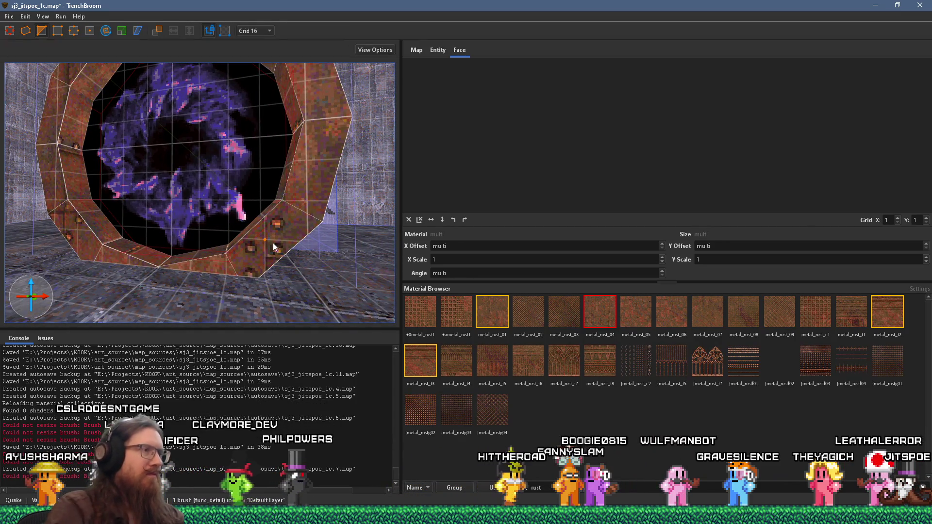
key("Escape")
left_click_drag(255, 225, 224, 269)
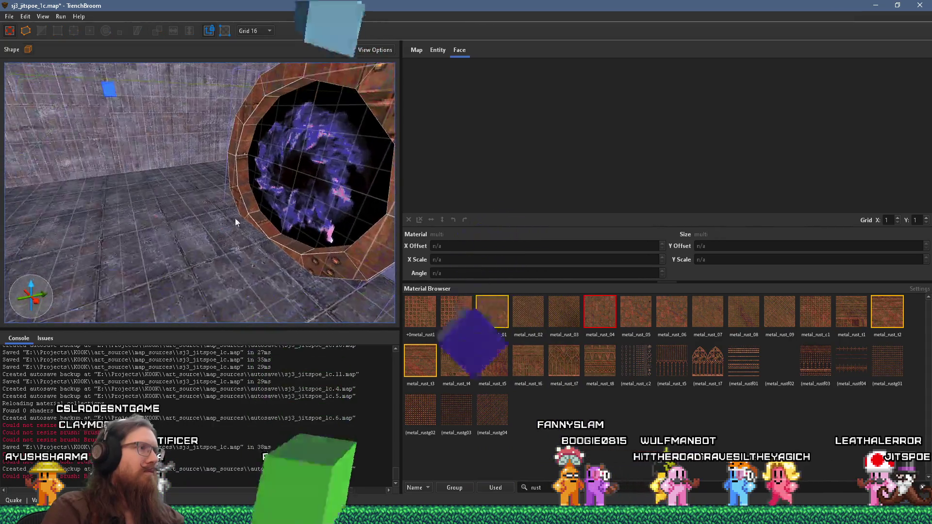
- Face the ring head-on and resize the trigger_changelevel brush to sit inside its opening
left_click(247, 198)
scroll(255, 220, "up", 5)
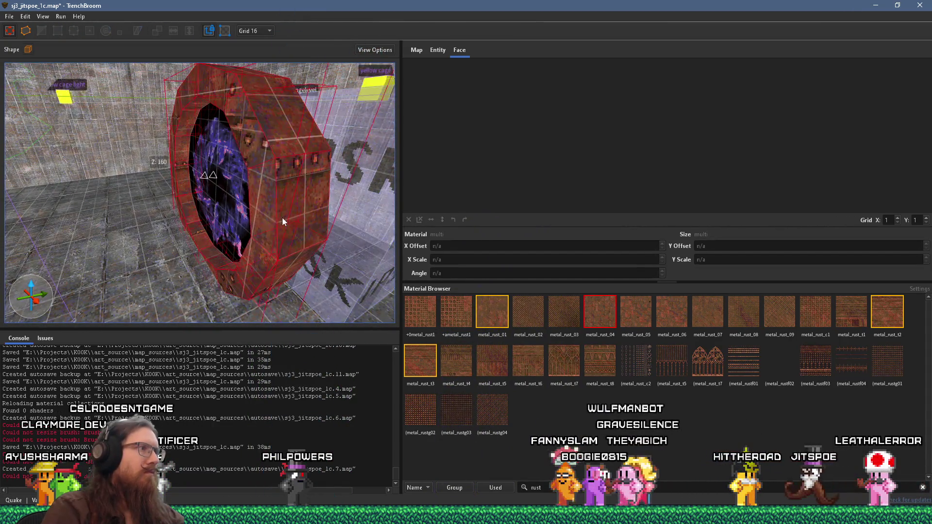
mouse_move(240, 184)
left_mouse_down()
mouse_move(287, 179)
mouse_move(144, 240)
mouse_move(220, 163)
mouse_move(288, 149)
left_mouse_up()
left_click(284, 224)
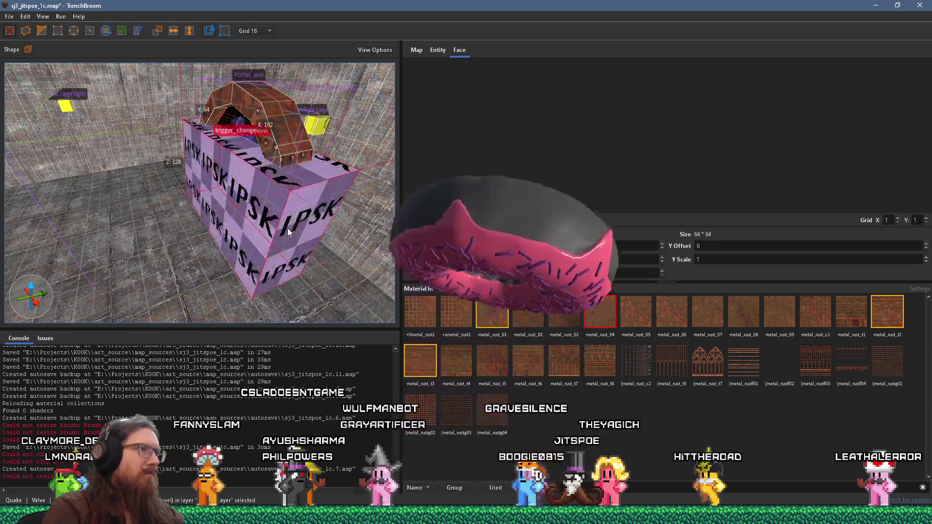
key("ctrl+z")
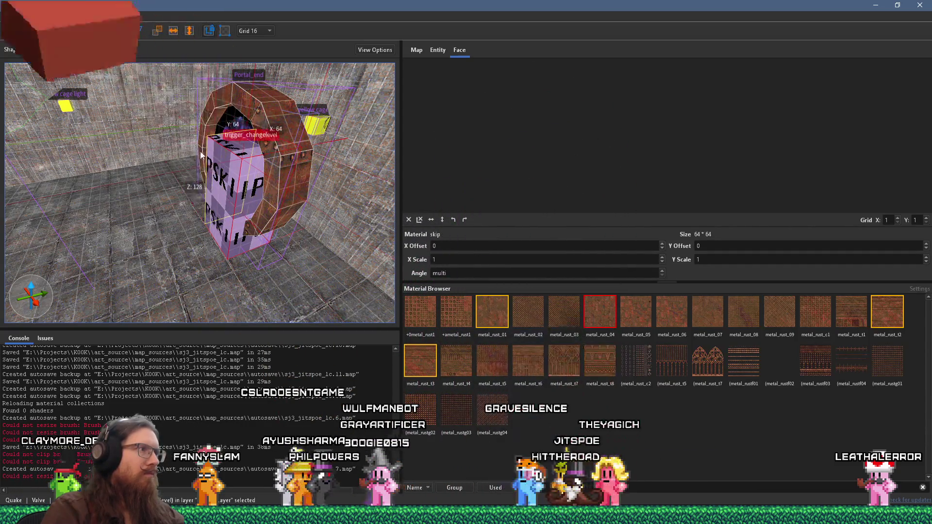
key("ctrl+z")
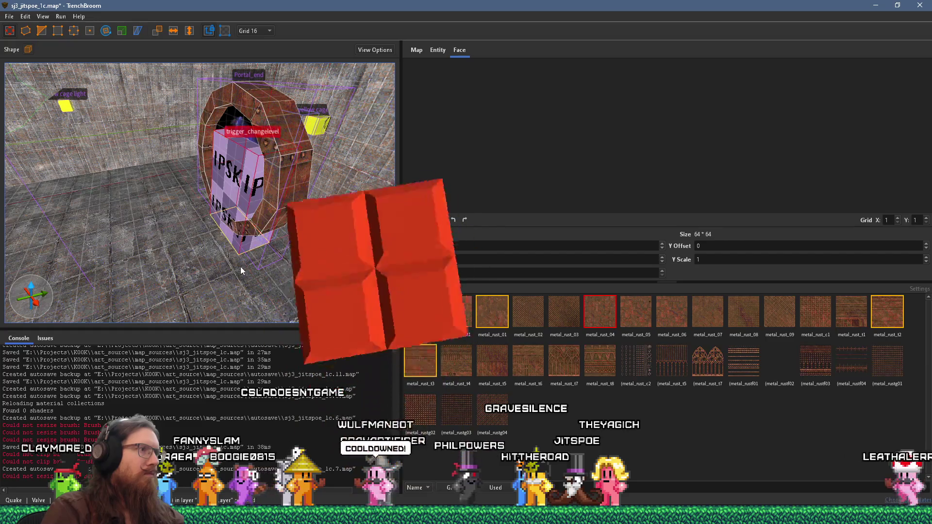
scroll(246, 232, "up", 5)
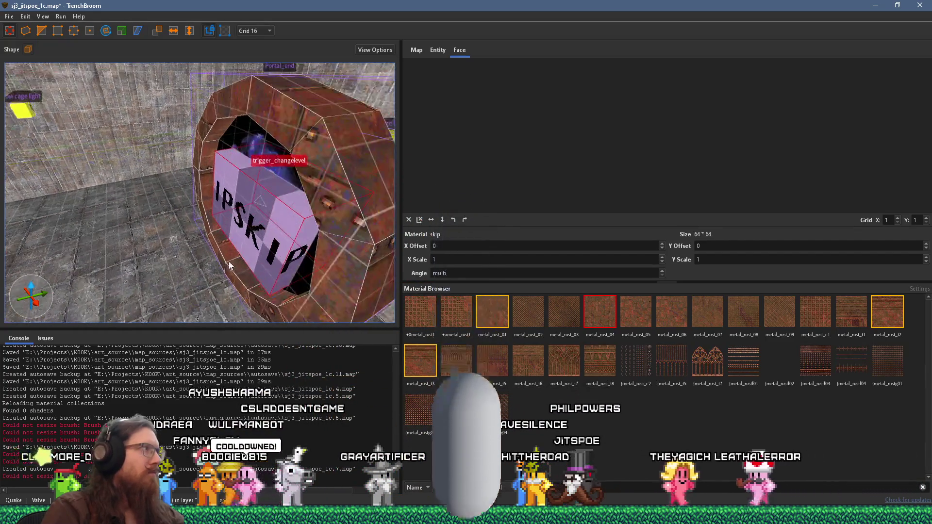
mouse_move(227, 235)
left_mouse_down()
mouse_move(260, 217)
mouse_move(224, 220)
mouse_move(246, 180)
mouse_move(262, 187)
left_mouse_up()
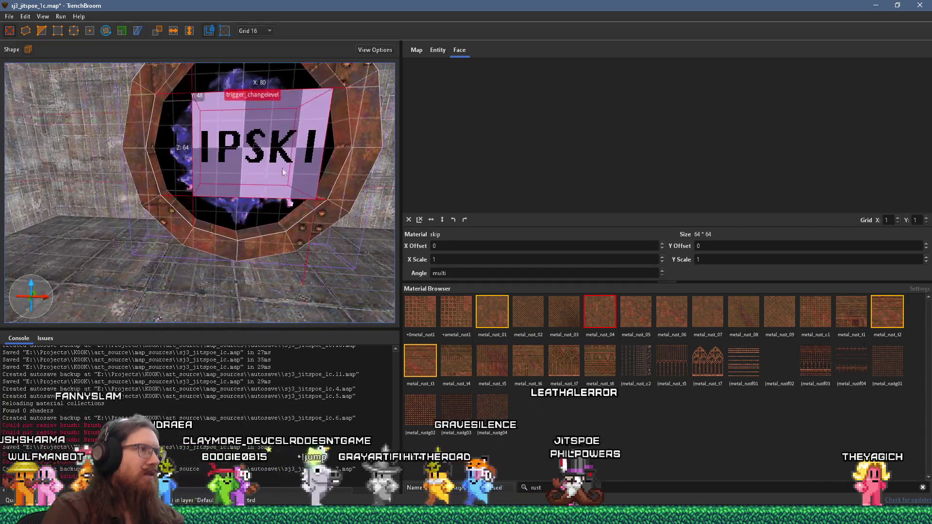
key("Escape")
- Reselect the trigger brush and fly the view through the ring to check its fit
scroll(275, 183, "up", 2)
left_click(228, 185)
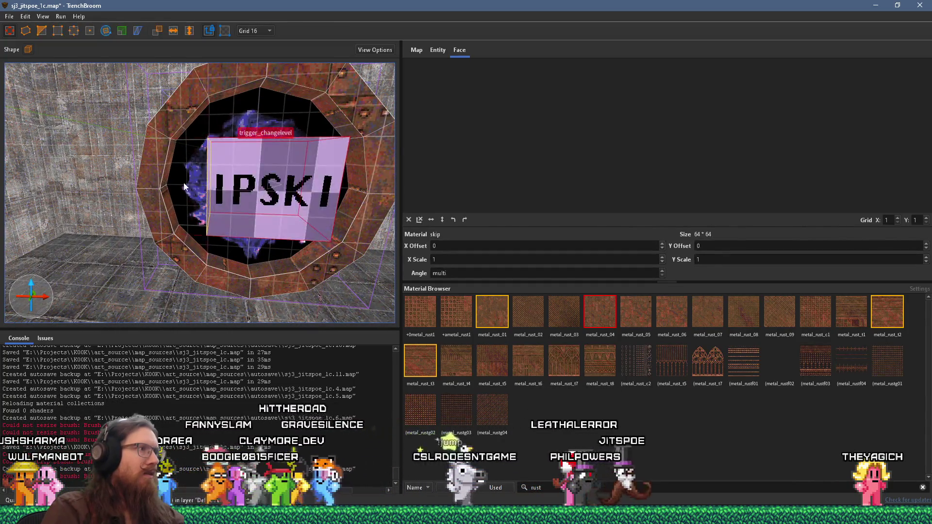
scroll(163, 188, "up", 3)
mouse_move(164, 188)
left_mouse_down()
mouse_move(167, 209)
mouse_move(127, 206)
mouse_move(135, 187)
mouse_move(86, 180)
mouse_move(120, 177)
left_mouse_up()
key("Escape")
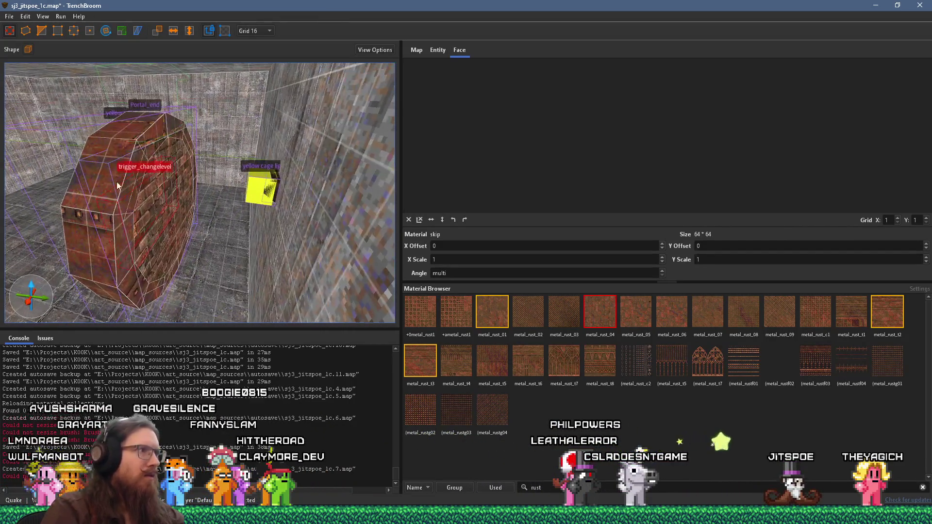
- Select the portal ring brush and set the grid size to 8
left_click(121, 181)
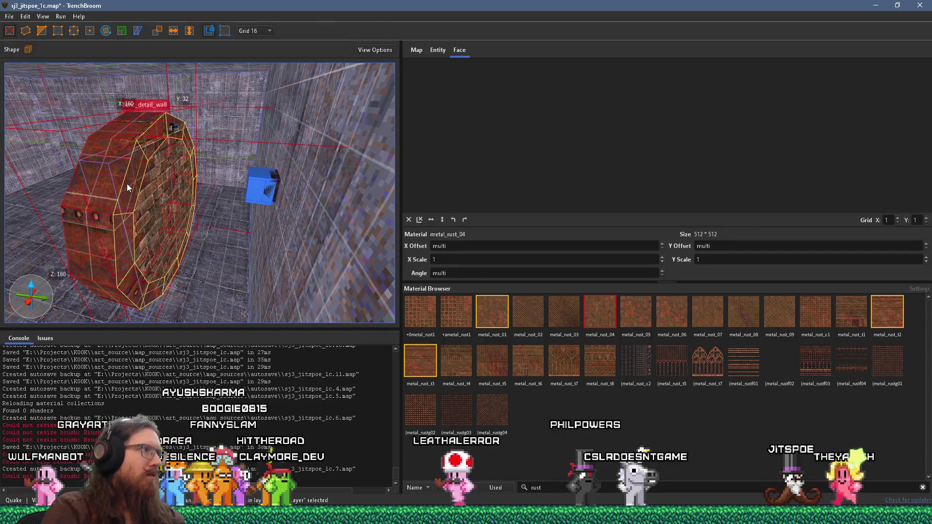
left_click(250, 31)
left_click(261, 77)
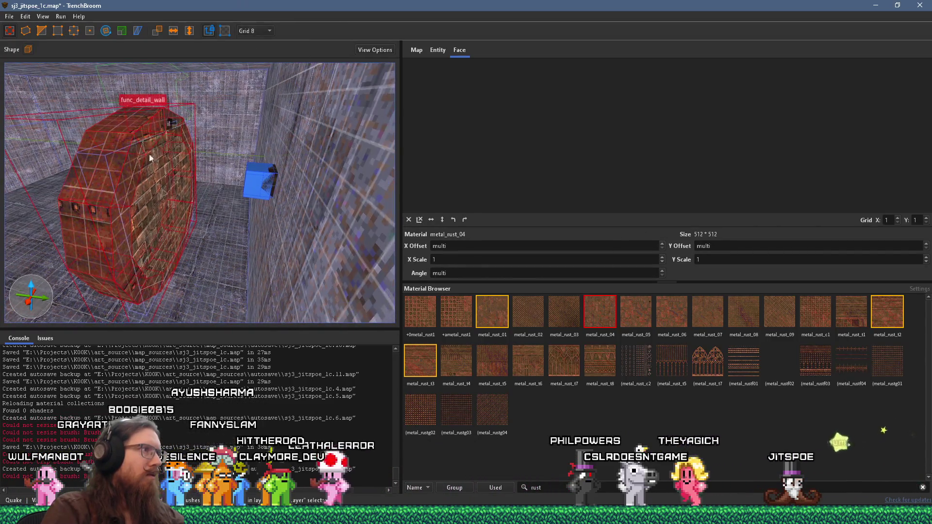
- Orbit to the ring's front and select its faces to view their metal_rust_04 alignment
left_click(140, 176, "shift")
mouse_move(168, 184)
left_mouse_down()
mouse_move(174, 196)
mouse_move(261, 190)
mouse_move(178, 197)
mouse_move(294, 124)
left_mouse_up()
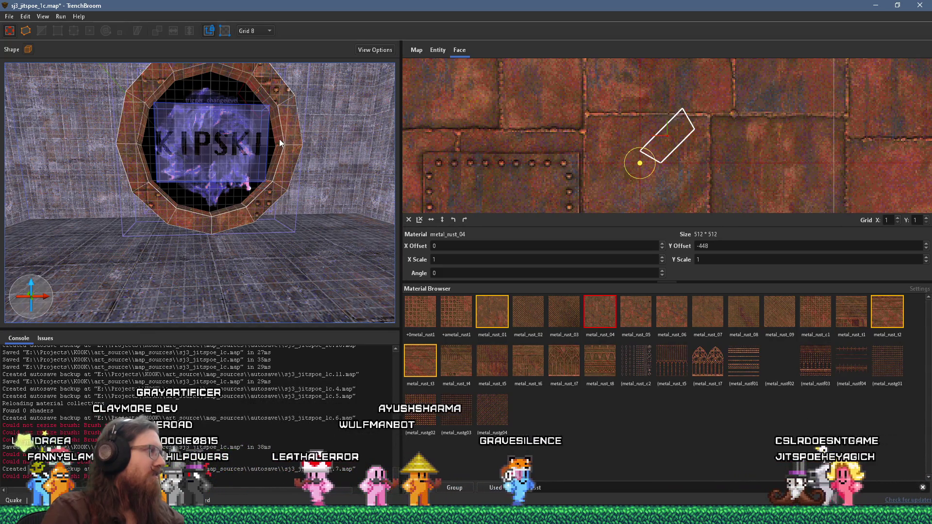
left_click_drag(265, 172, 235, 234)
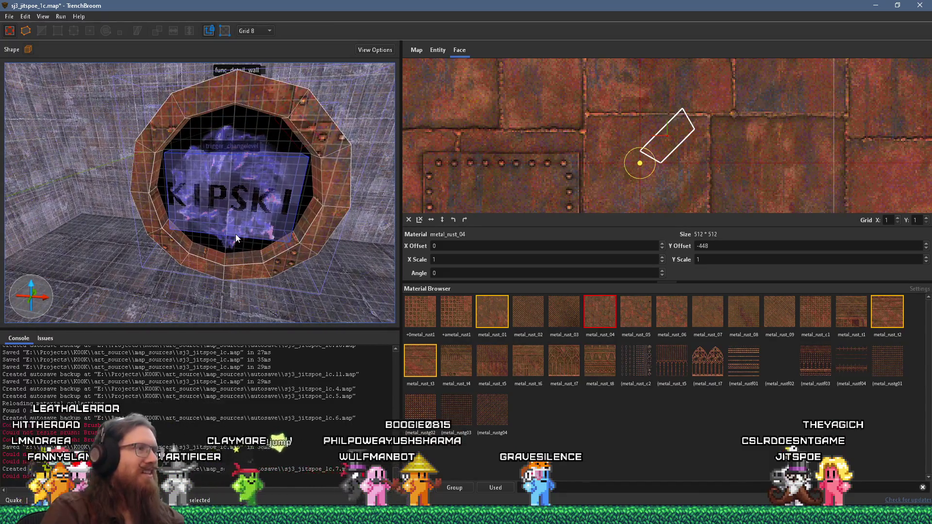
scroll(241, 253, "up", 2)
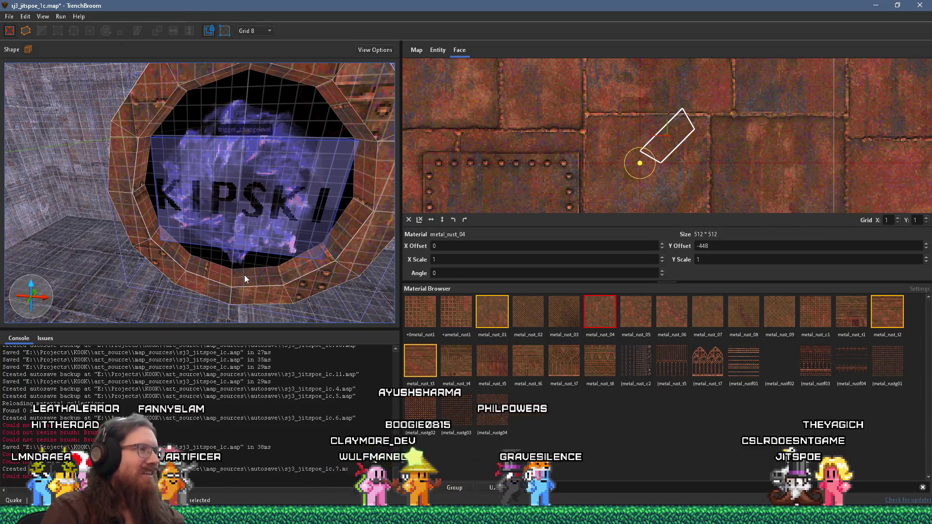
left_click(244, 275)
scroll(238, 252, "up", 3)
scroll(222, 243, "down", 4)
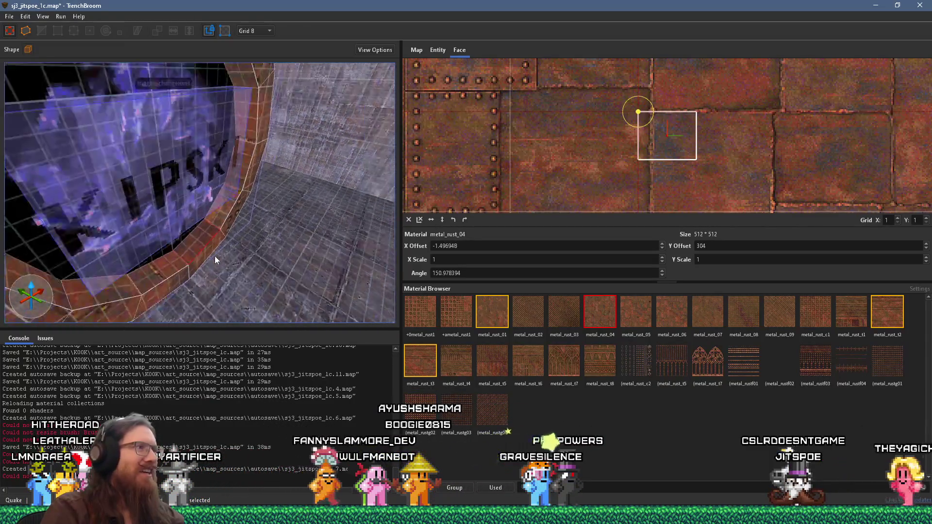
scroll(210, 224, "up", 4)
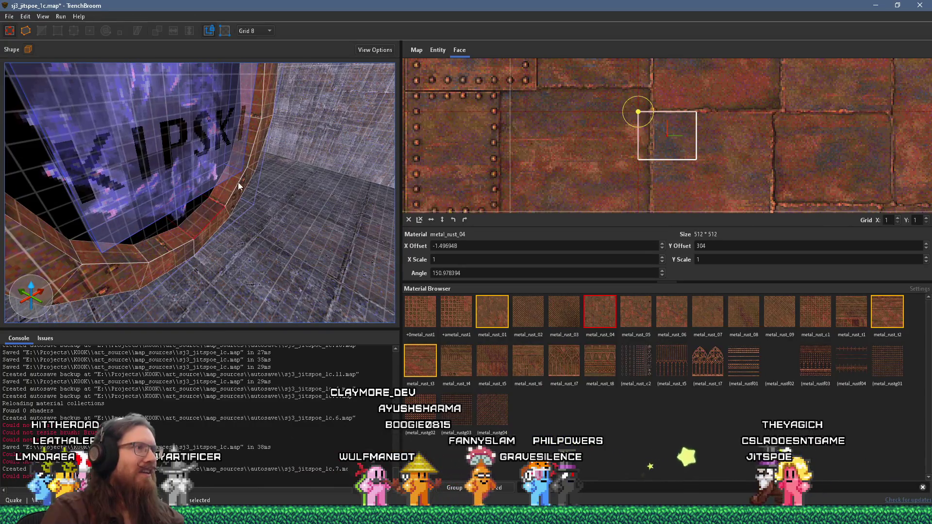
- Click through further upper and lower ring faces to compare their texture offsets and angles
left_click(169, 183)
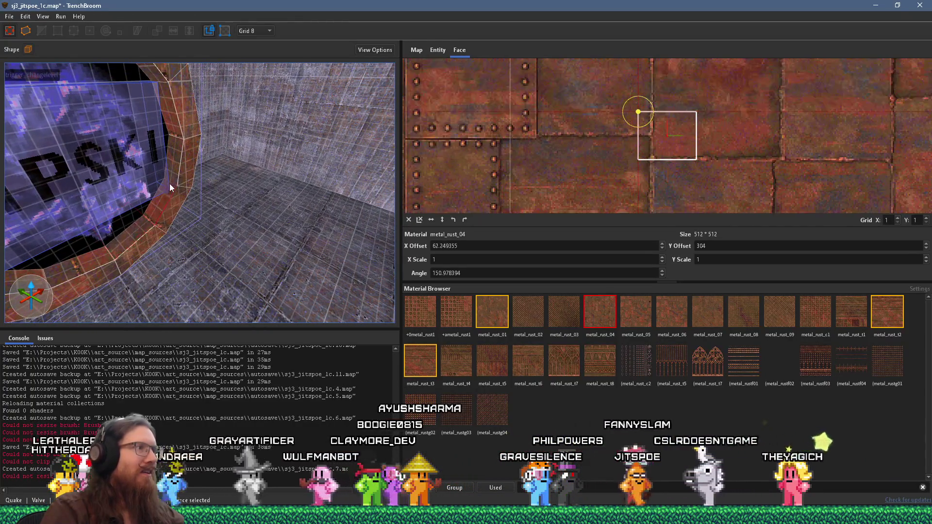
left_click(176, 157)
scroll(185, 211, "down", 2)
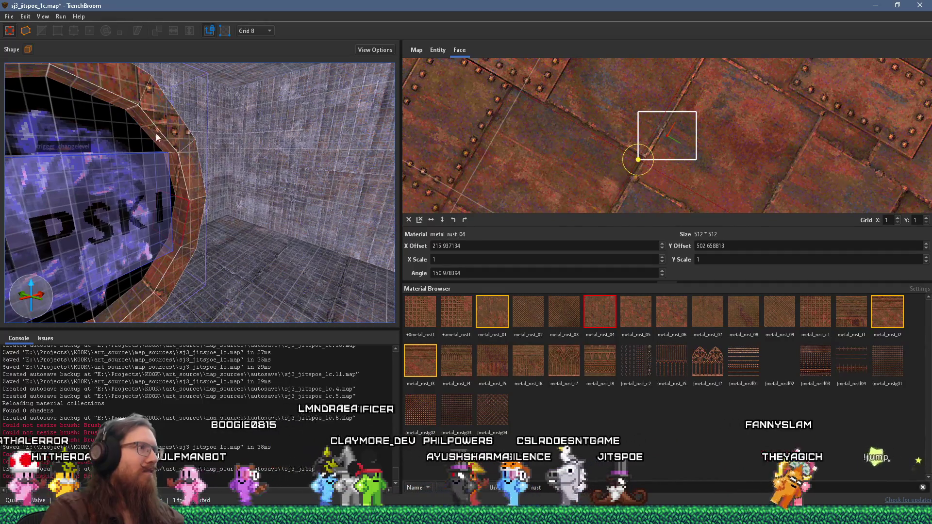
scroll(172, 130, "up", 2)
scroll(191, 158, "up", 3)
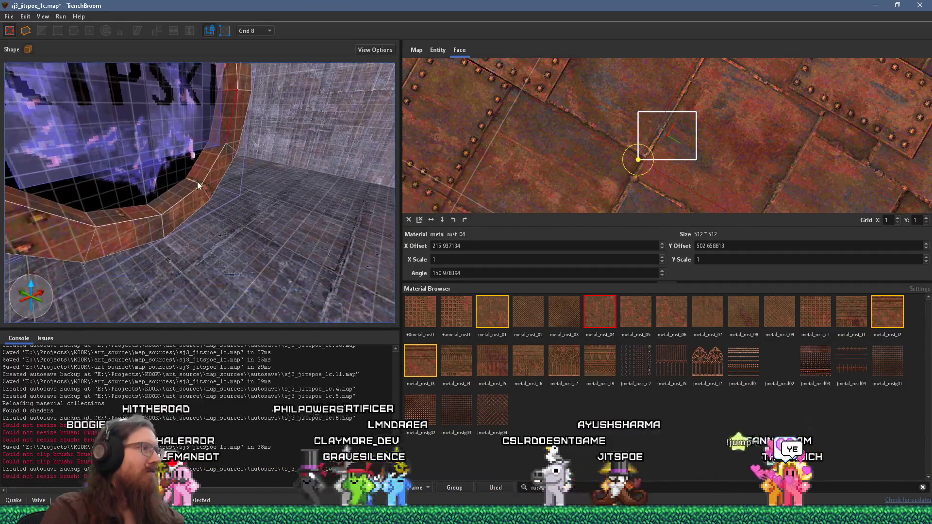
left_click(199, 188)
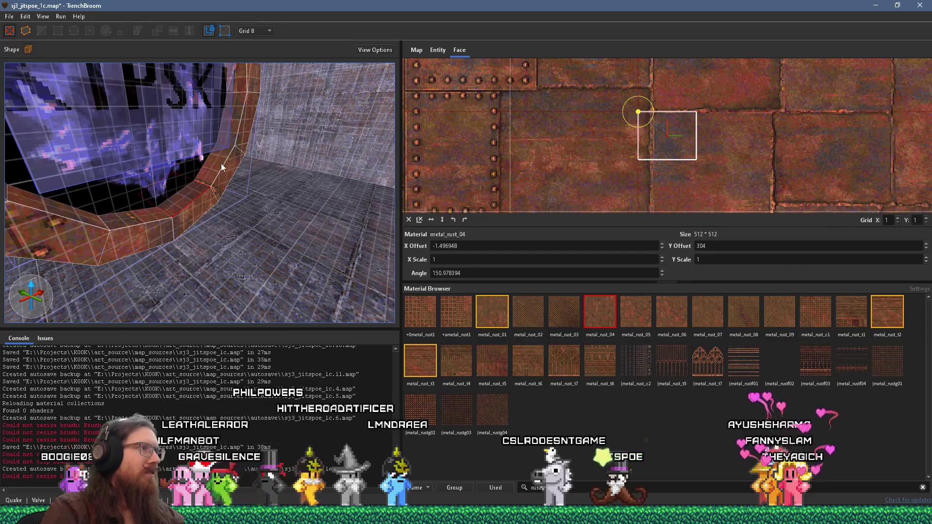
left_click(235, 140)
left_click(239, 116)
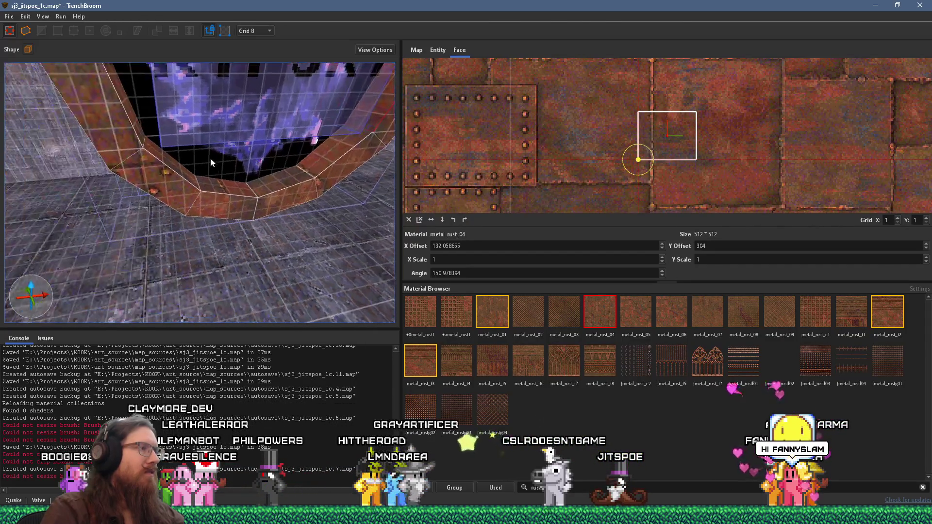
scroll(175, 130, "down", 5)
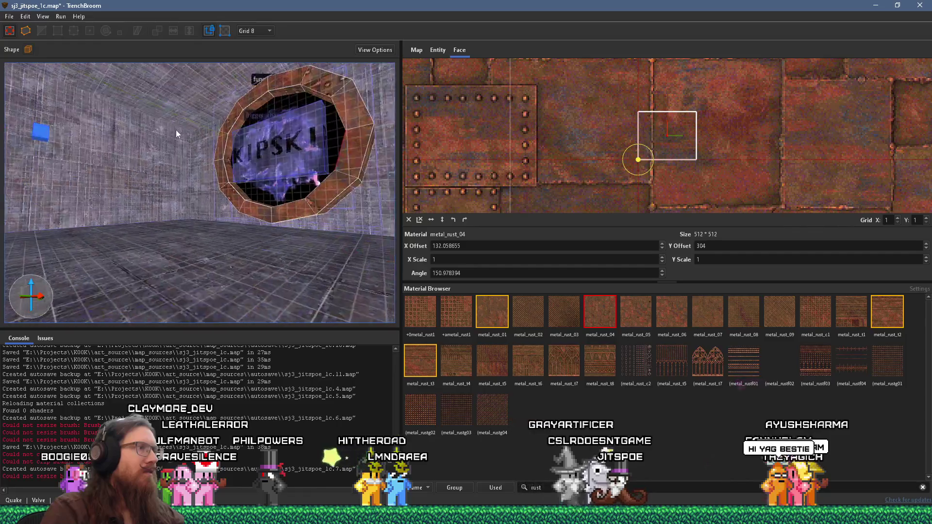
left_click(161, 216)
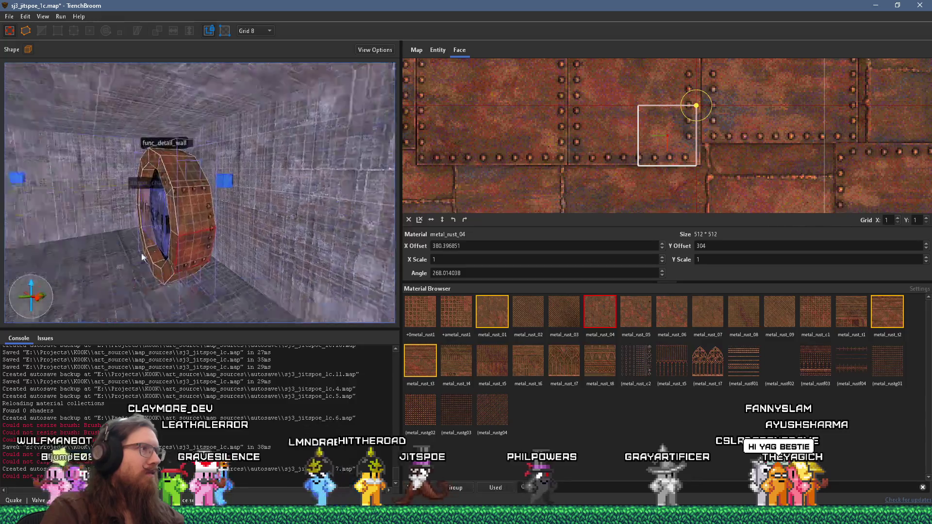
left_click(179, 258)
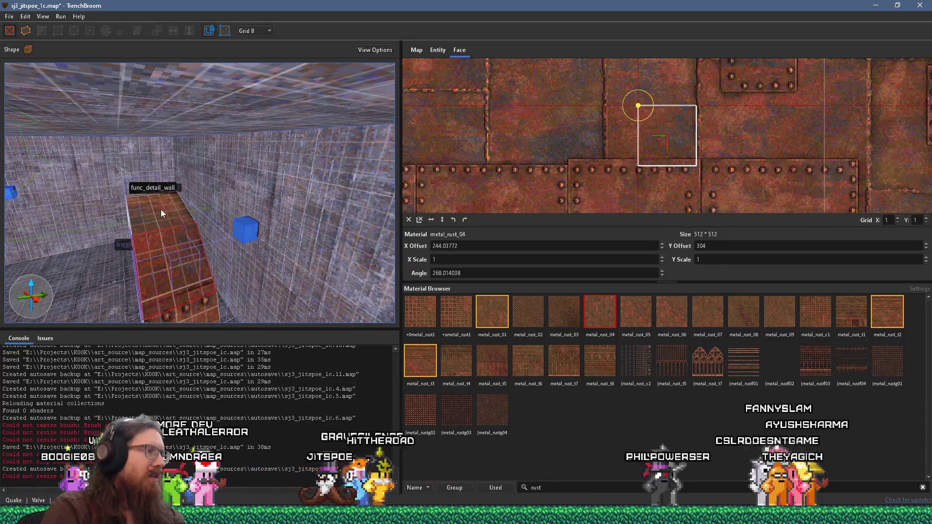
left_click(162, 214)
scroll(141, 223, "down", 3)
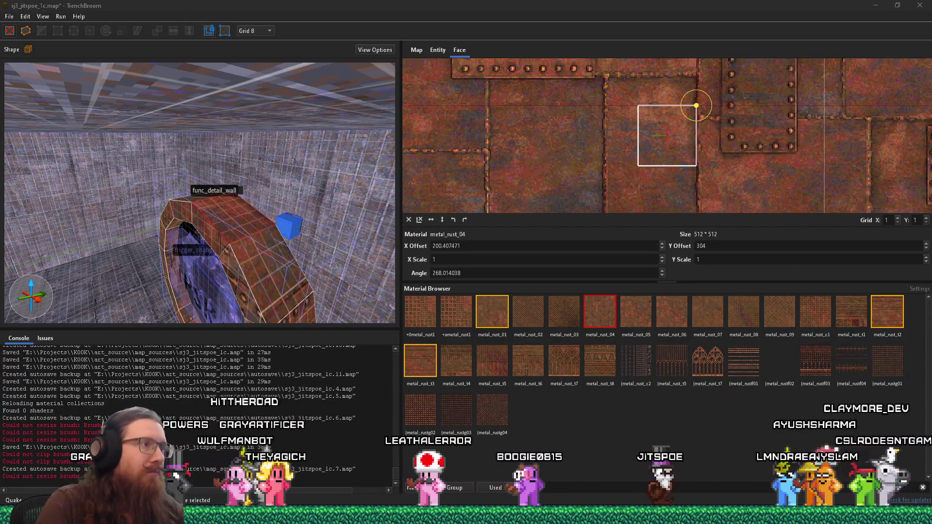
left_click_drag(125, 208, 161, 174)
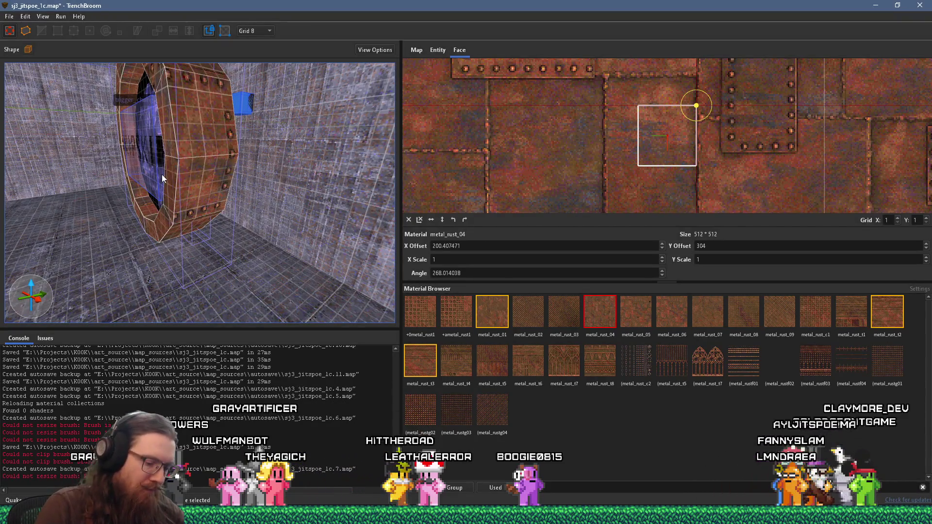
- Select the ring's lower faces from above to check their rust texture alignment
mouse_move(229, 189)
left_mouse_down()
mouse_move(226, 159)
mouse_move(219, 237)
left_mouse_up()
left_click(234, 236, "shift")
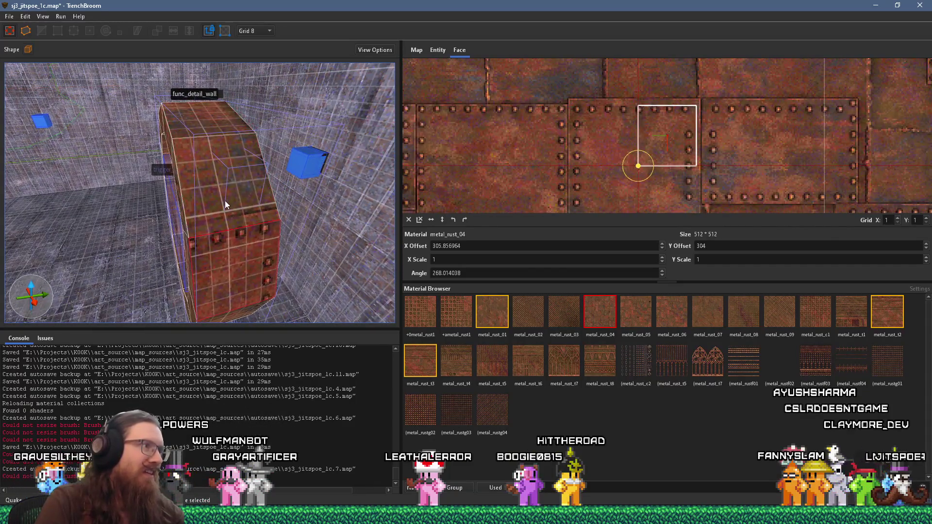
left_click(219, 166, "shift")
mouse_move(209, 125)
left_mouse_down()
mouse_move(223, 198)
mouse_move(215, 228)
mouse_move(193, 243)
mouse_move(369, 220)
mouse_move(328, 210)
left_mouse_up()
left_click(215, 227, "shift")
left_click(327, 210, "shift")
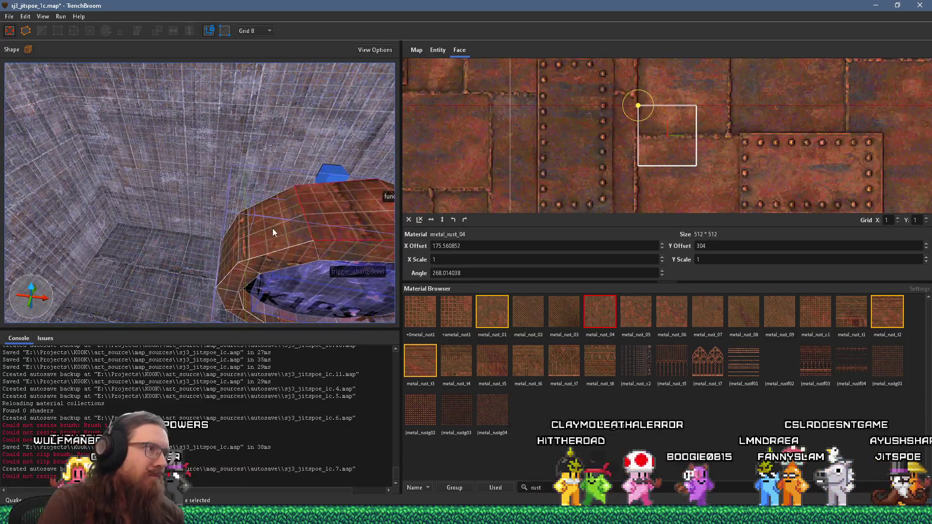
left_click(272, 232, "shift")
- Swing around the ring, inspecting its underside, upper, side and upper-right faces
mouse_move(231, 245)
left_mouse_down()
mouse_move(266, 204)
mouse_move(228, 113)
mouse_move(170, 107)
left_mouse_up()
left_click(266, 204, "shift")
left_click(180, 137, "shift")
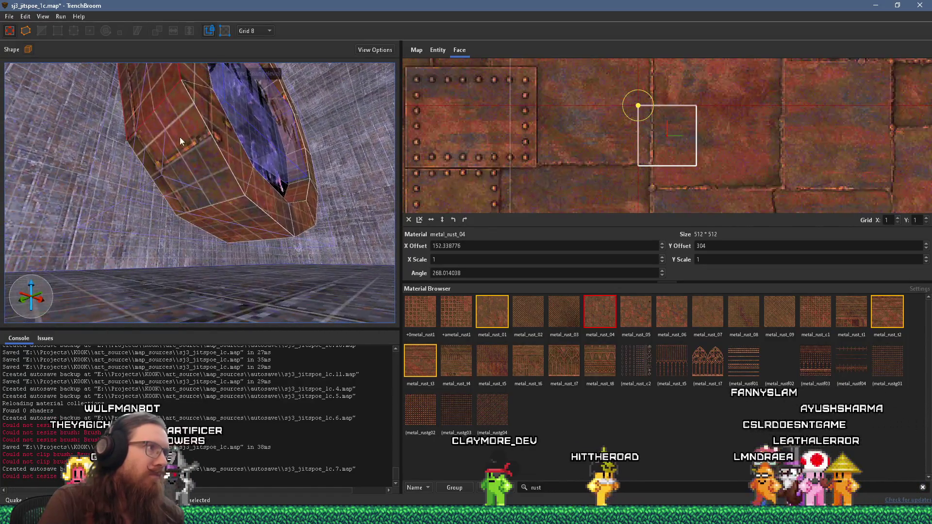
left_click(194, 160, "shift")
mouse_move(229, 218)
left_mouse_down()
mouse_move(181, 178)
mouse_move(201, 259)
mouse_move(228, 246)
mouse_move(150, 247)
left_mouse_up()
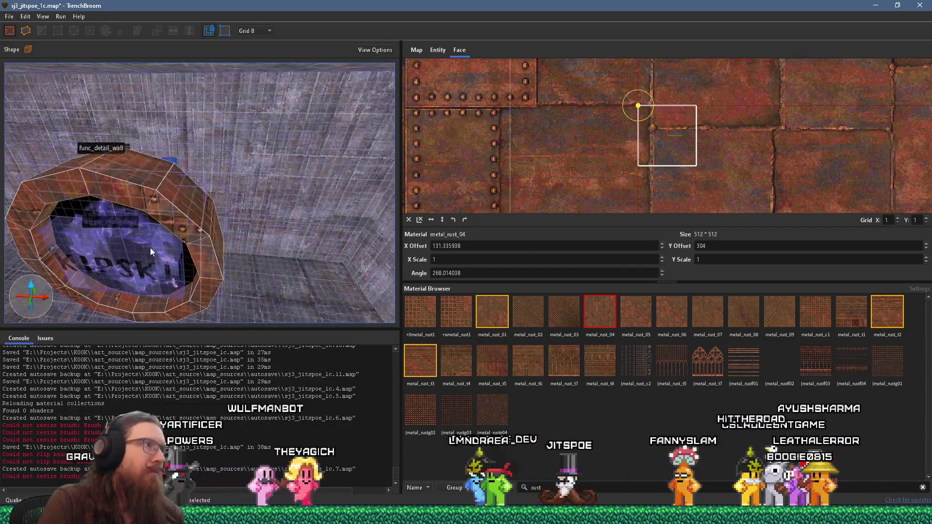
mouse_move(190, 214)
left_mouse_down()
mouse_move(227, 214)
mouse_move(216, 206)
mouse_move(215, 162)
mouse_move(215, 199)
mouse_move(183, 234)
mouse_move(169, 226)
mouse_move(310, 159)
mouse_move(298, 187)
mouse_move(238, 208)
left_mouse_up()
left_click(203, 204, "shift")
left_click(170, 225, "shift")
left_click(315, 154, "shift")
- Copy a source face's texture alignment onto the adjacent ring faces to the left
left_click(205, 233, "shift")
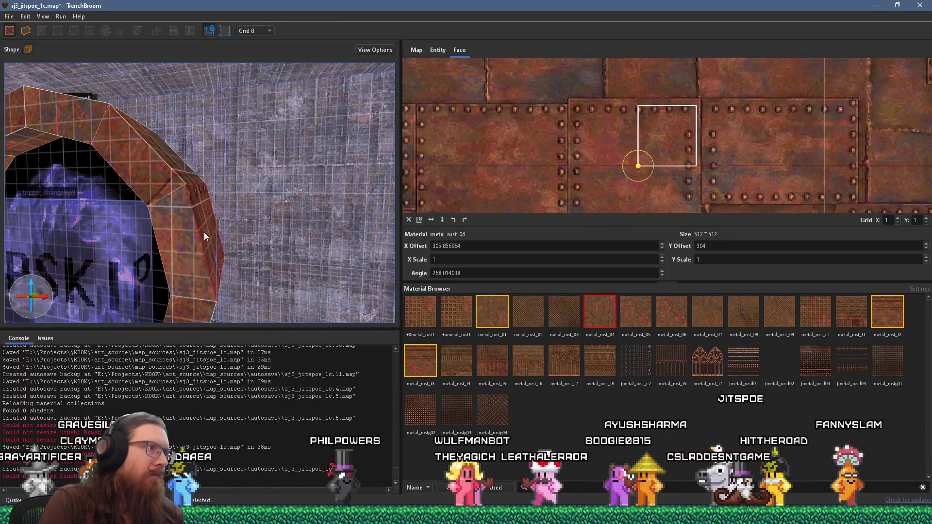
left_click(180, 247, "shift")
left_click_drag(180, 247, 279, 223)
mouse_move(326, 203)
left_mouse_down()
mouse_move(116, 191)
mouse_move(370, 213)
mouse_move(94, 171)
mouse_move(258, 226)
left_mouse_up()
left_click(110, 189, "shift")
left_click(109, 189, "shift")
left_click(78, 172, "shift")
- Wrap the rust alignment onto the faces along the ring's bottom and underside
mouse_move(323, 222)
left_mouse_down()
mouse_move(299, 248)
mouse_move(230, 162)
mouse_move(244, 196)
mouse_move(286, 246)
mouse_move(281, 205)
mouse_move(301, 162)
mouse_move(259, 245)
mouse_move(267, 210)
mouse_move(295, 188)
mouse_move(198, 233)
mouse_move(314, 241)
mouse_move(338, 202)
mouse_move(273, 221)
mouse_move(202, 262)
mouse_move(278, 277)
left_mouse_up()
left_click(229, 165, "shift")
left_click(220, 149, "shift")
left_click(302, 160, "shift")
left_click(316, 138, "shift")
left_click(300, 180, "shift")
- Extend the alignment from a face near the wall onto the ring faces beside the opening
left_click(359, 191, "shift")
left_click(188, 266, "shift")
left_click(323, 236, "shift")
left_click(330, 233, "shift")
mouse_move(329, 233)
left_mouse_down()
mouse_move(146, 236)
mouse_move(245, 232)
mouse_move(210, 213)
left_mouse_up()
left_click(250, 237, "shift")
left_click(263, 250, "shift")
- Carry the texture alignment across the faces at the top of the arch
mouse_move(176, 181)
left_mouse_down()
mouse_move(191, 236)
mouse_move(233, 243)
mouse_move(218, 216)
mouse_move(212, 150)
mouse_move(184, 203)
left_mouse_up()
left_click(236, 265, "shift")
left_click(237, 263, "shift")
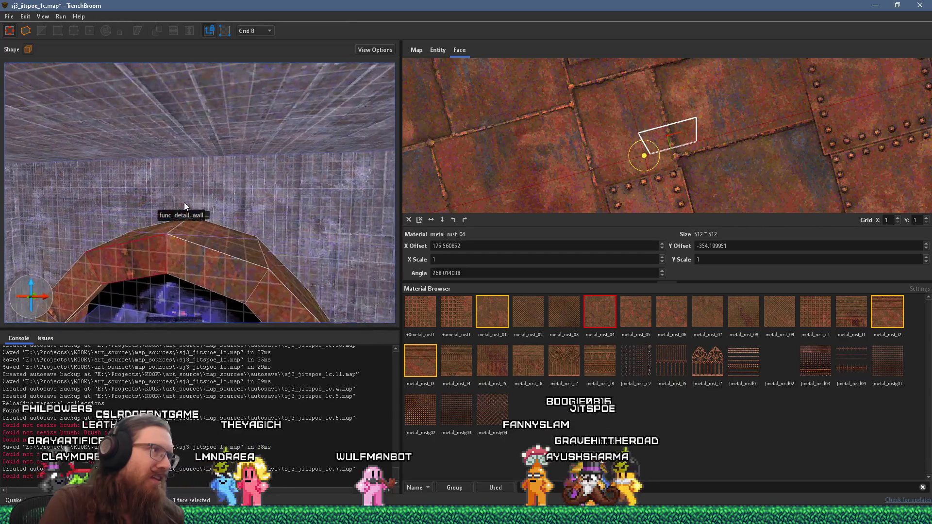
left_click(206, 245)
mouse_move(205, 263)
left_mouse_down()
mouse_move(244, 200)
mouse_move(260, 210)
mouse_move(285, 177)
mouse_move(155, 245)
mouse_move(282, 181)
left_mouse_up()
scroll(284, 177, "up", 2)
scroll(287, 153, "up", 1)
left_click(146, 253, "shift")
left_click(136, 266, "shift")
- Pan across the finished arch and clear the face selection
scroll(332, 181, "up", 2)
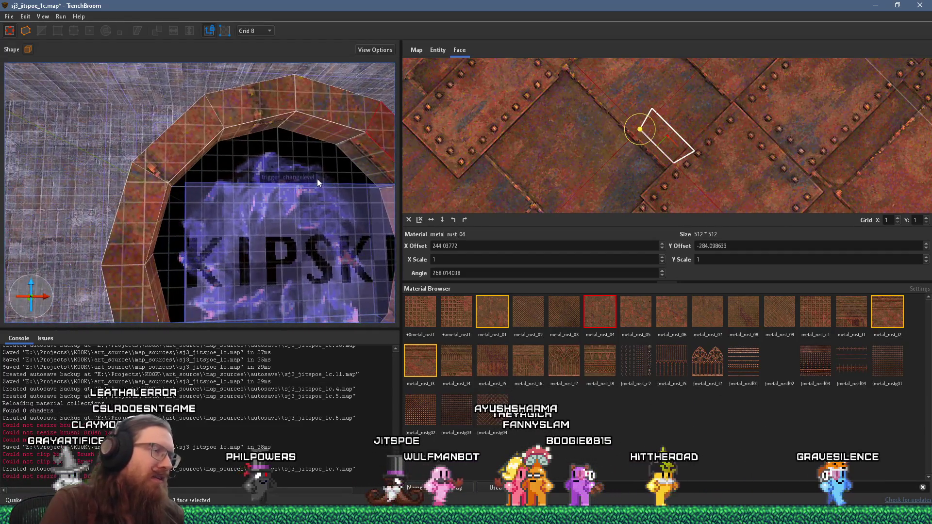
scroll(316, 178, "down", 3)
scroll(319, 175, "up", 4)
left_click_drag(305, 165, 276, 166)
key("Escape")
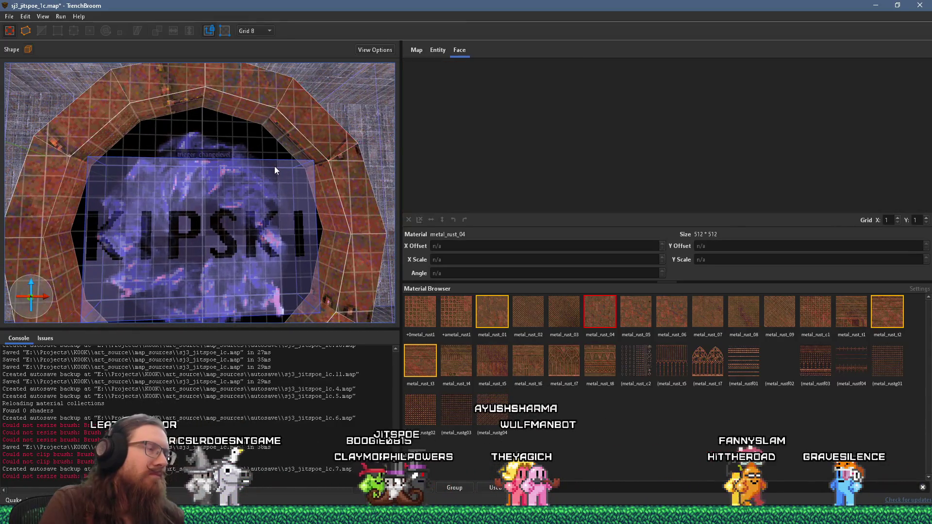
scroll(262, 187, "up", 2)
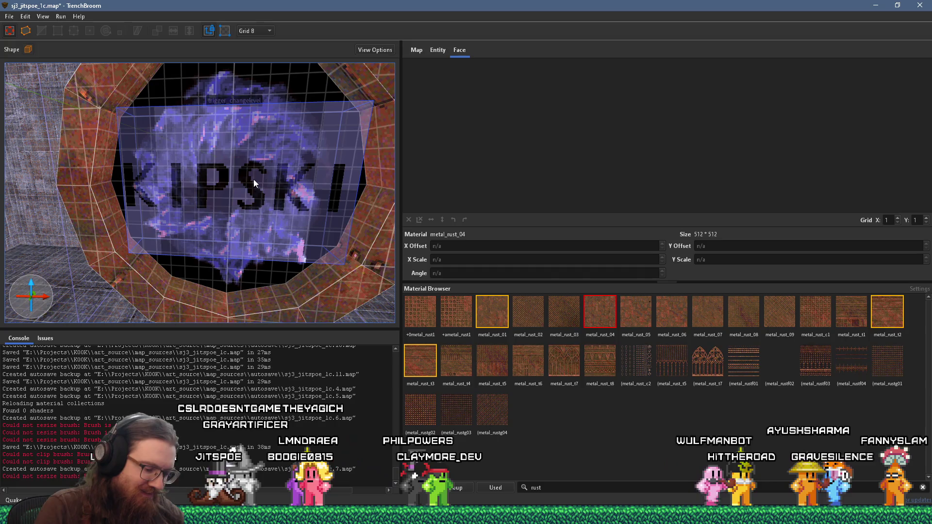
scroll(244, 232, "down", 10)
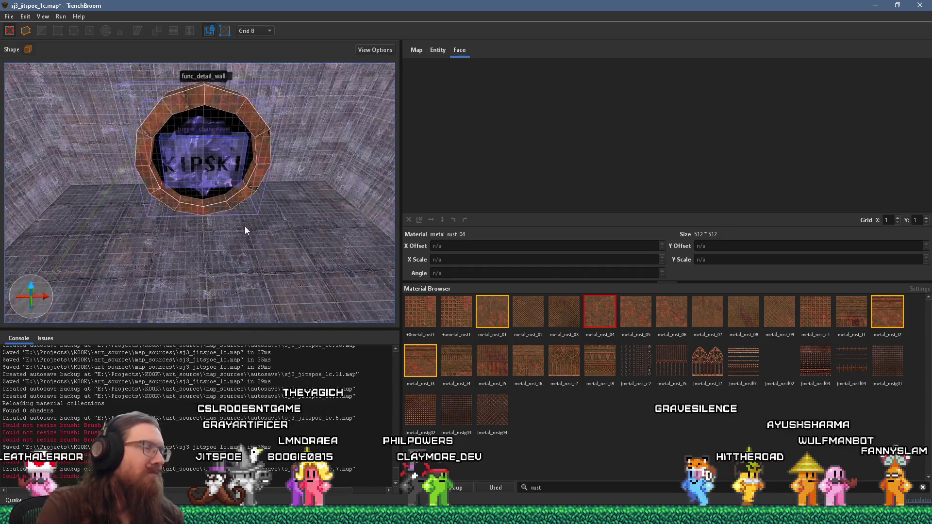
scroll(245, 255, "up", 8)
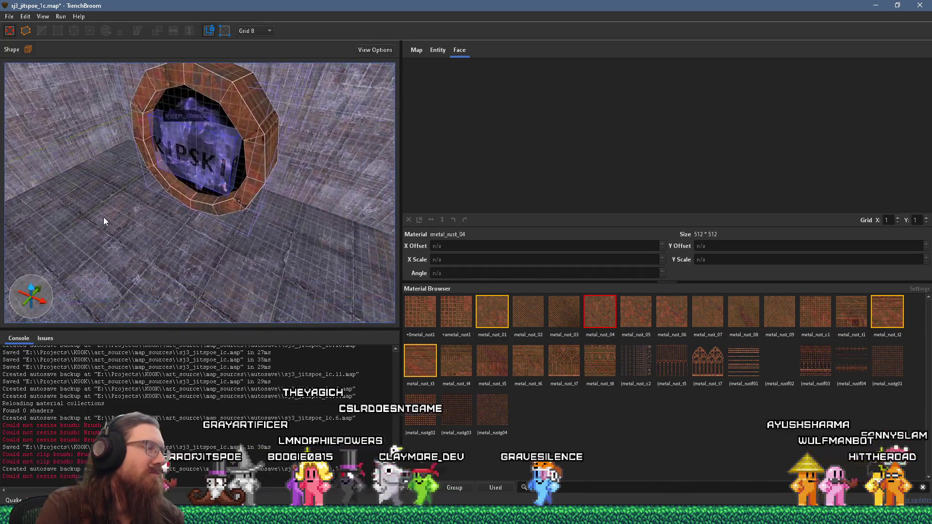
scroll(154, 216, "up", 3)
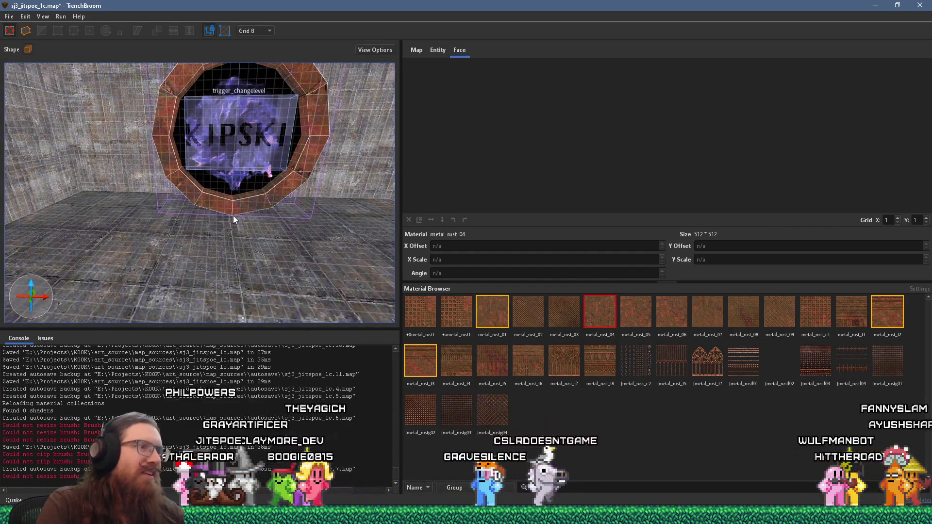
scroll(197, 280, "up", 5)
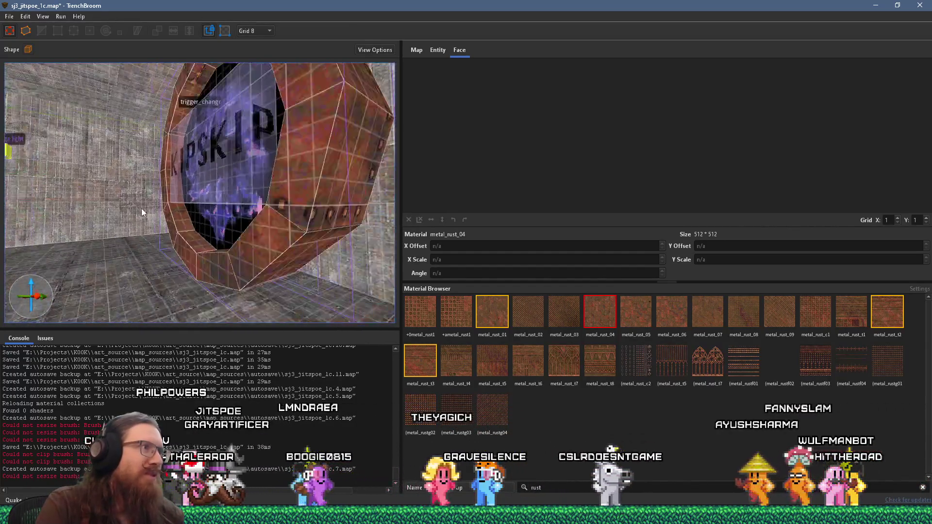
scroll(90, 163, "up", 5)
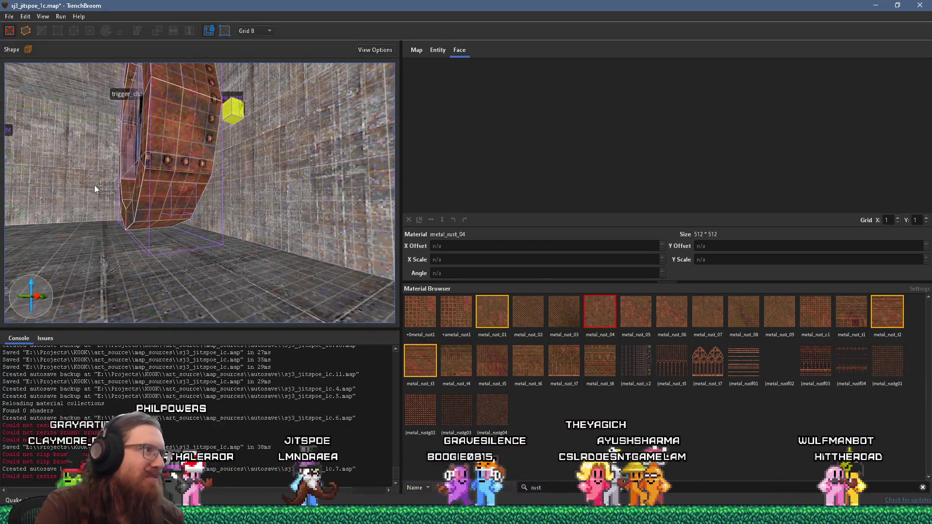
scroll(189, 231, "up", 2)
scroll(189, 231, "up", 5)
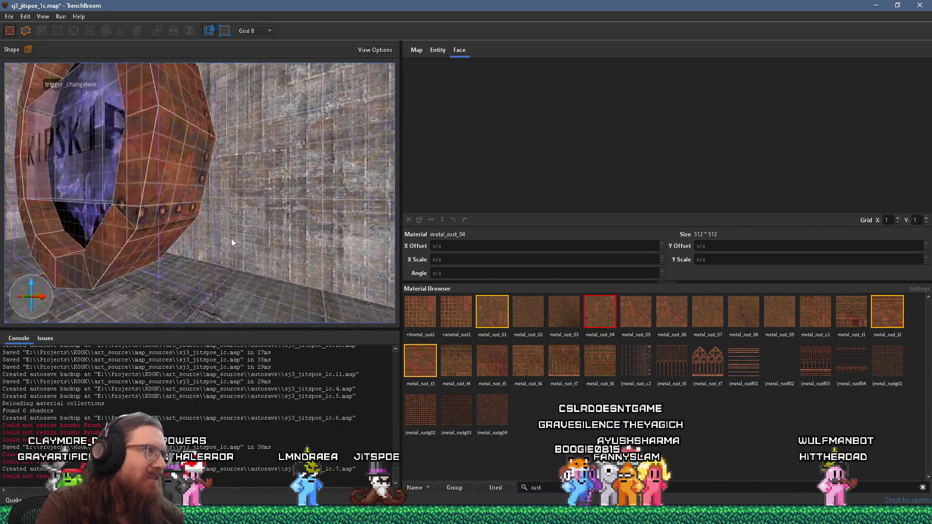
scroll(263, 221, "up", 8)
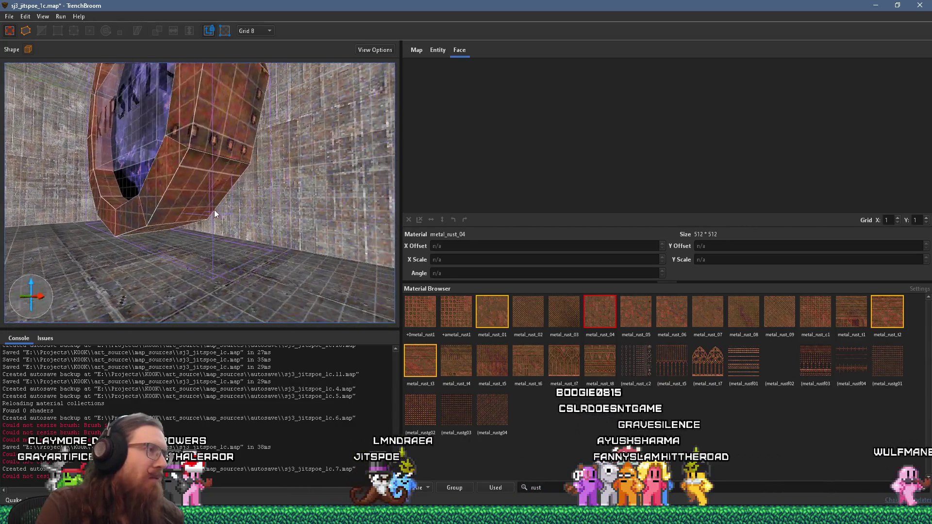
scroll(202, 205, "up", 2)
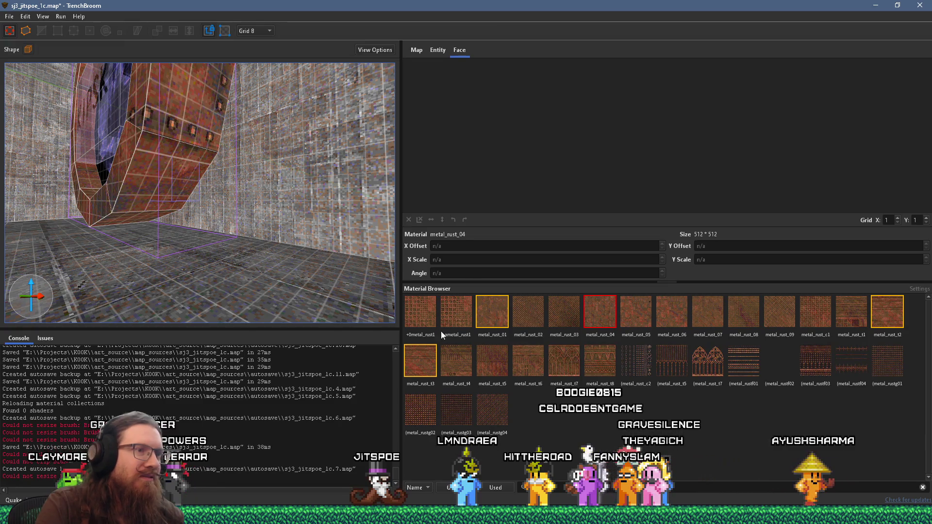
scroll(254, 240, "up", 6)
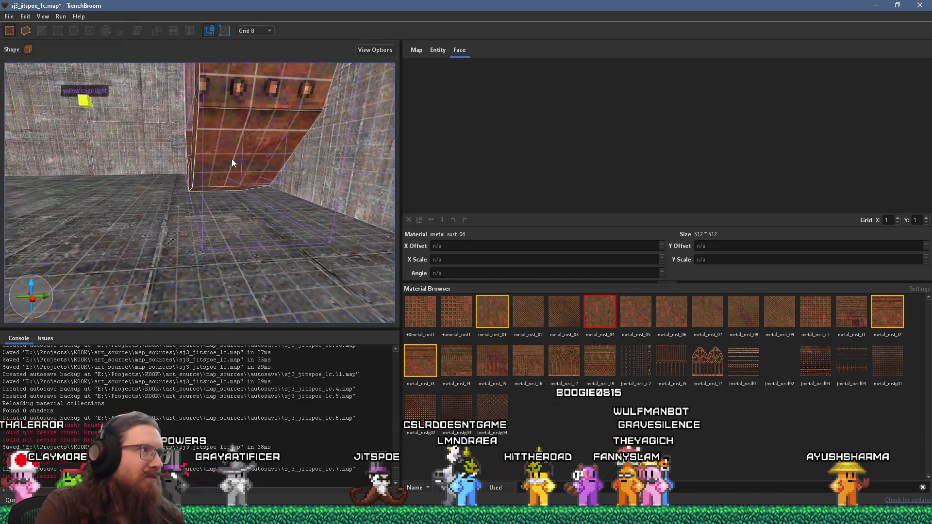
scroll(256, 184, "up", 3)
left_click(252, 163)
- Move the small slab back under the ring and stretch it down to the floor as a pillar
scroll(251, 210, "down", 4)
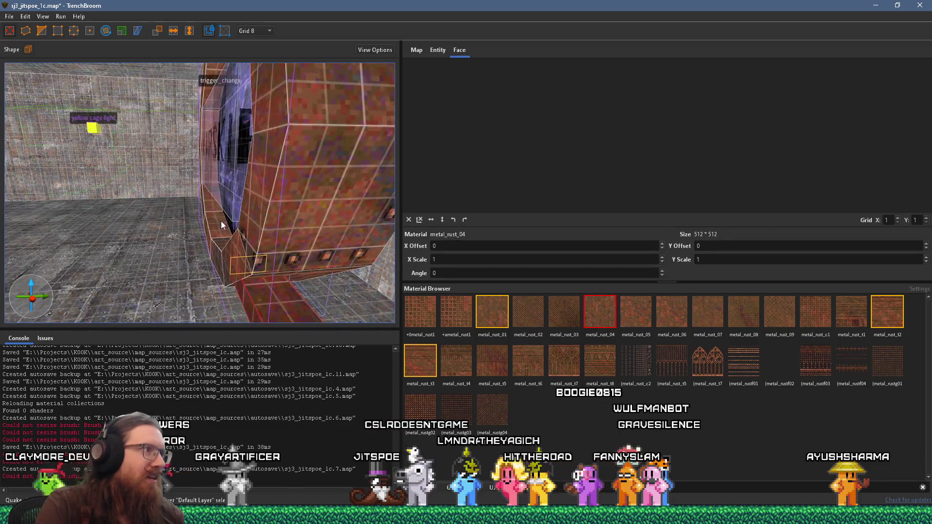
key("ctrl+u")
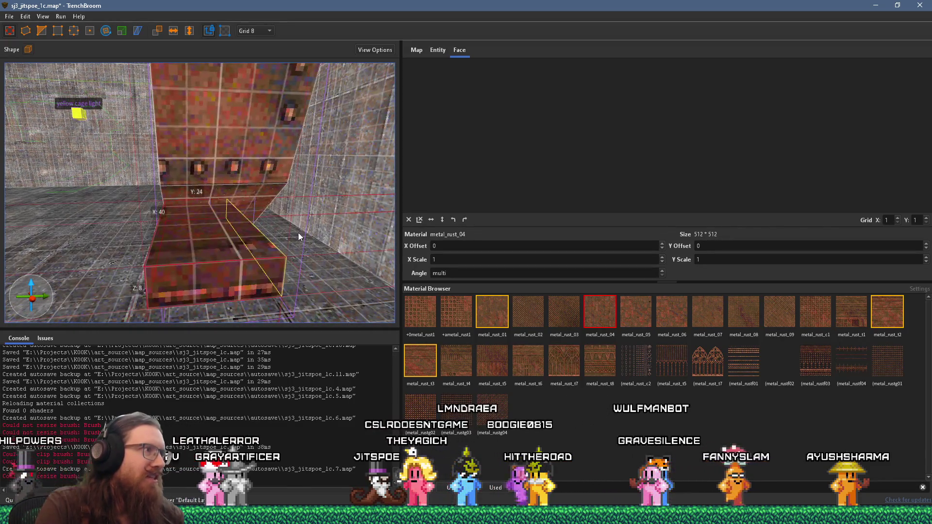
left_click_drag(226, 258, 197, 209)
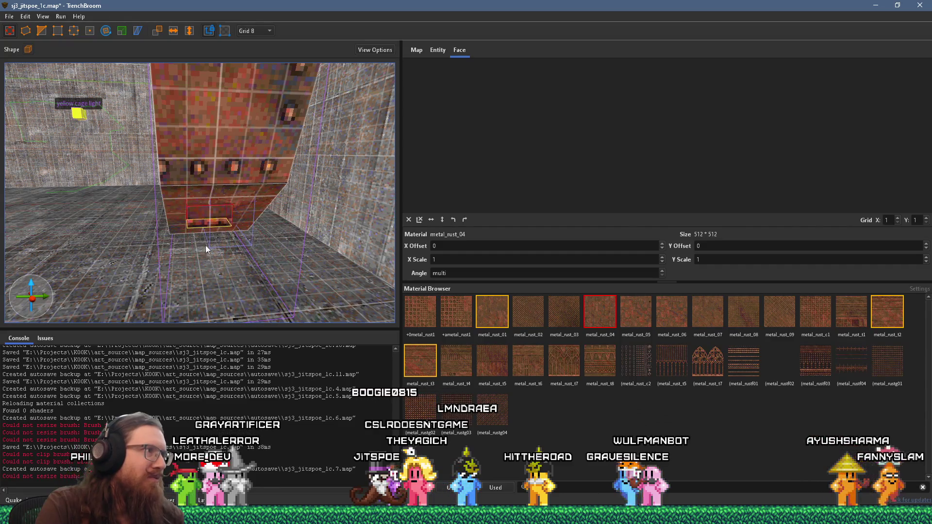
key("ctrl+u")
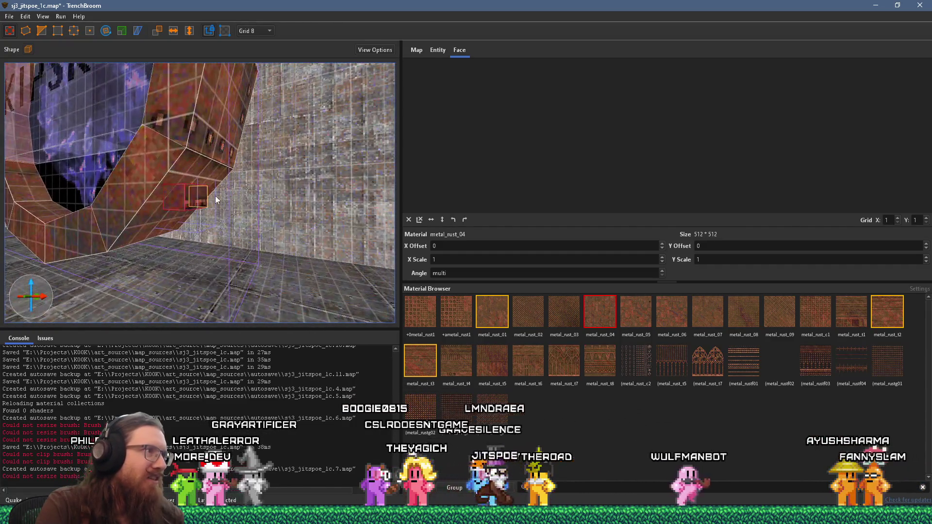
mouse_move(197, 152)
left_mouse_down()
mouse_move(189, 311)
mouse_move(167, 293)
mouse_move(151, 233)
mouse_move(140, 259)
mouse_move(171, 274)
left_mouse_up()
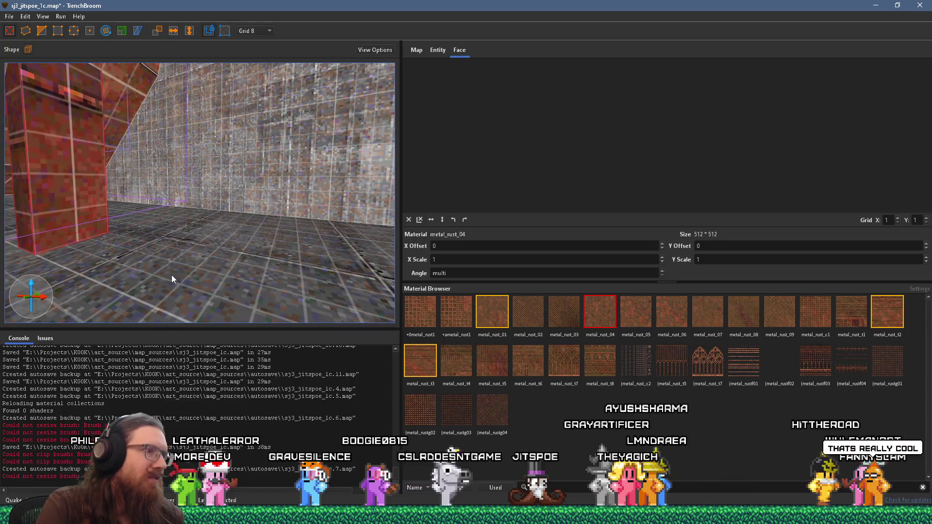
key("Escape")
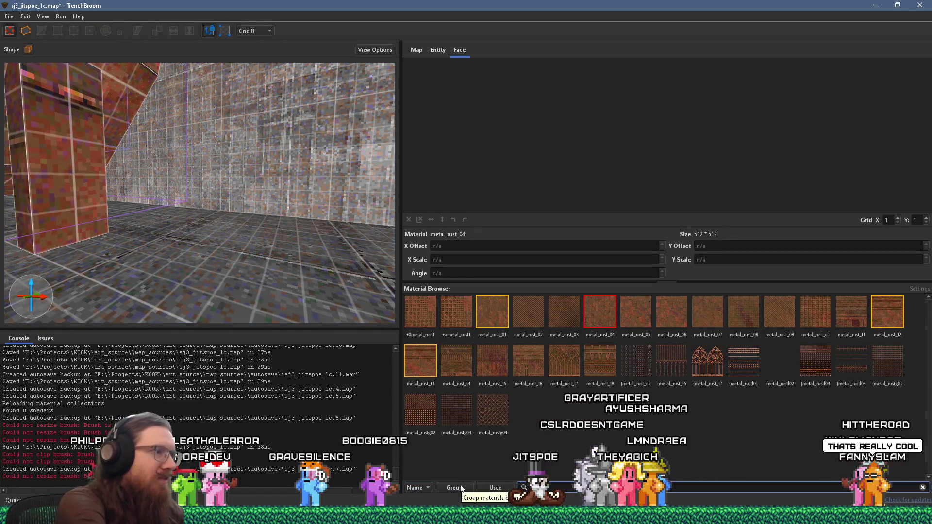
left_click(454, 487)
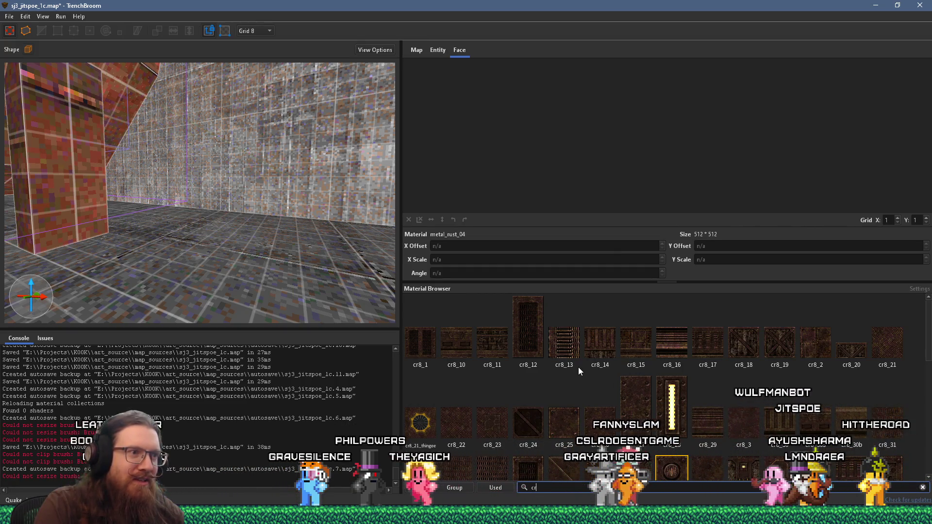
- Select the cr8_lamp5 material while viewing the pillar and portal ring
scroll(558, 381, "down", 5)
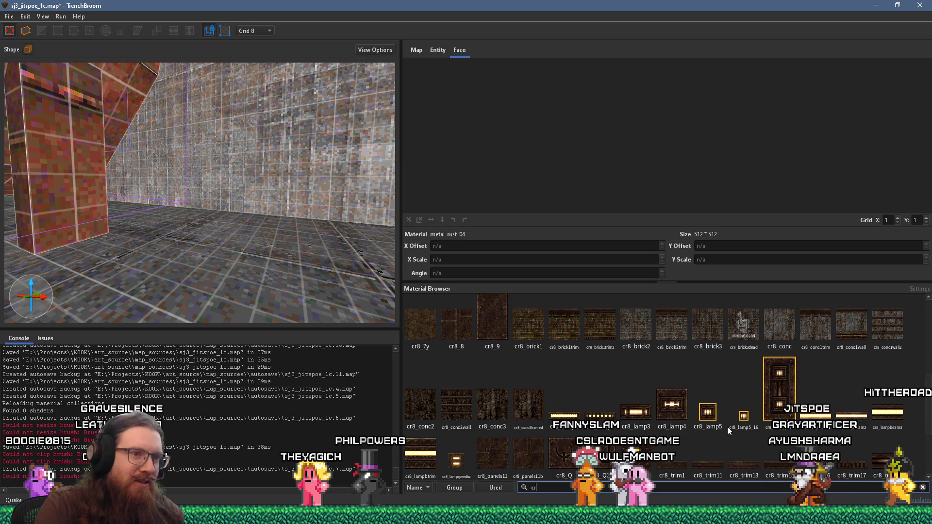
mouse_move(193, 276)
left_mouse_down()
mouse_move(158, 230)
mouse_move(202, 237)
mouse_move(219, 260)
mouse_move(259, 268)
mouse_move(248, 268)
left_mouse_up()
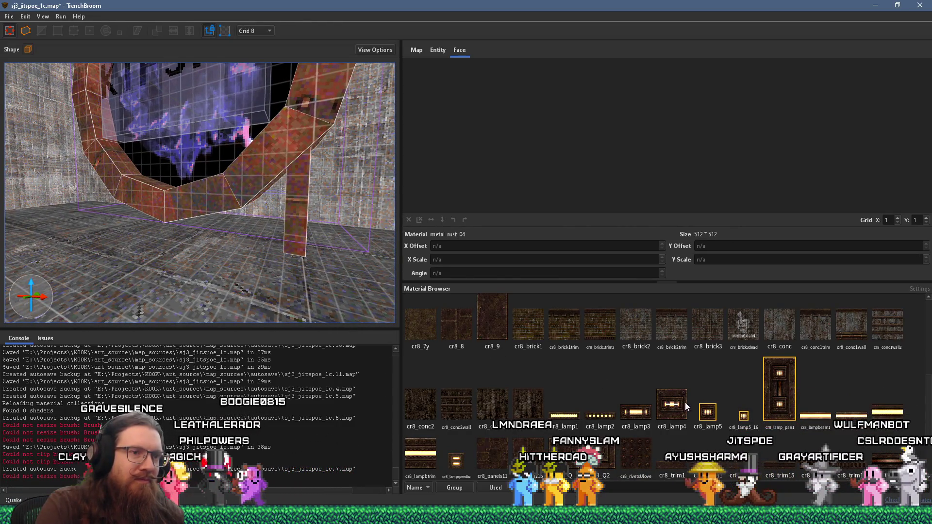
left_click(710, 415)
mouse_move(202, 279)
left_mouse_down()
mouse_move(205, 294)
mouse_move(252, 265)
mouse_move(250, 206)
left_mouse_up()
- Widen the lamp brush to 32 units and frame the view on it
scroll(158, 286, "up", 3)
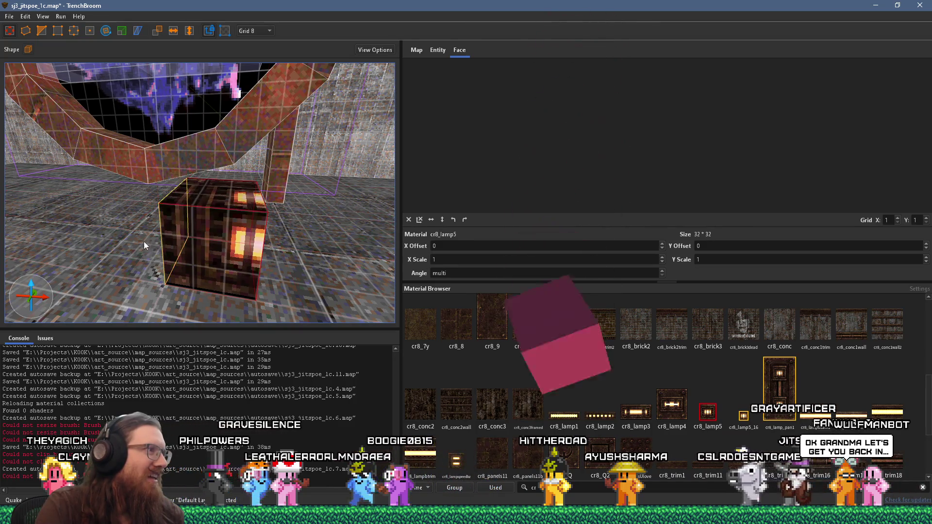
left_click_drag(118, 242, 141, 237)
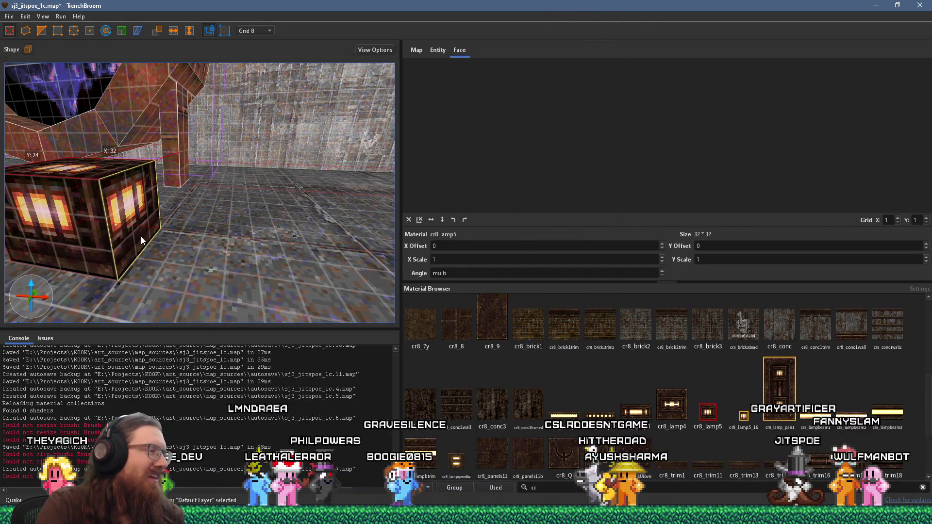
key("ctrl+u")
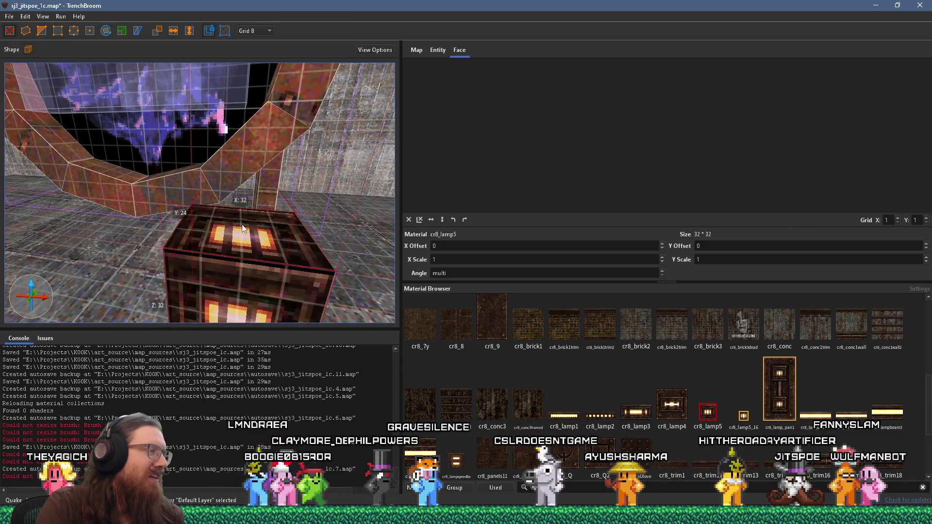
scroll(242, 227, "down", 5)
left_click_drag(174, 239, 108, 233)
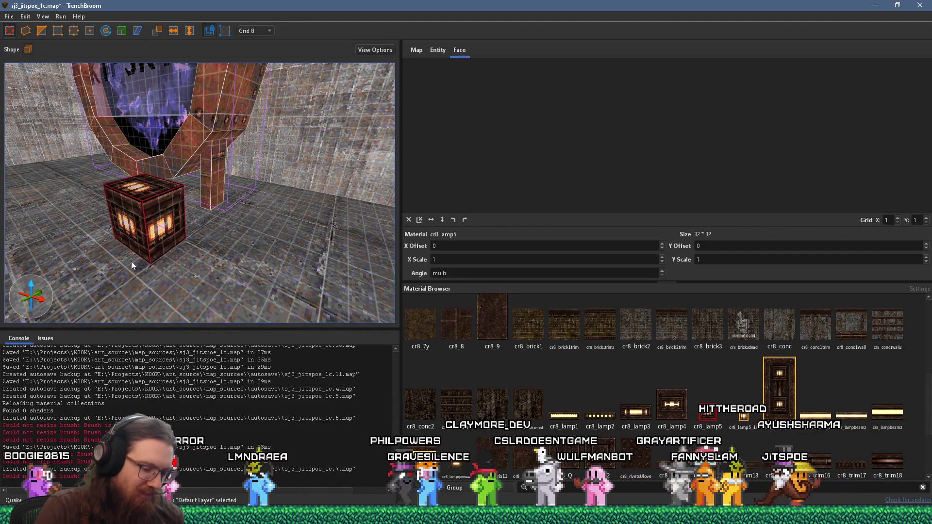
mouse_move(71, 245)
left_mouse_down()
mouse_move(212, 213)
mouse_move(161, 229)
left_mouse_up()
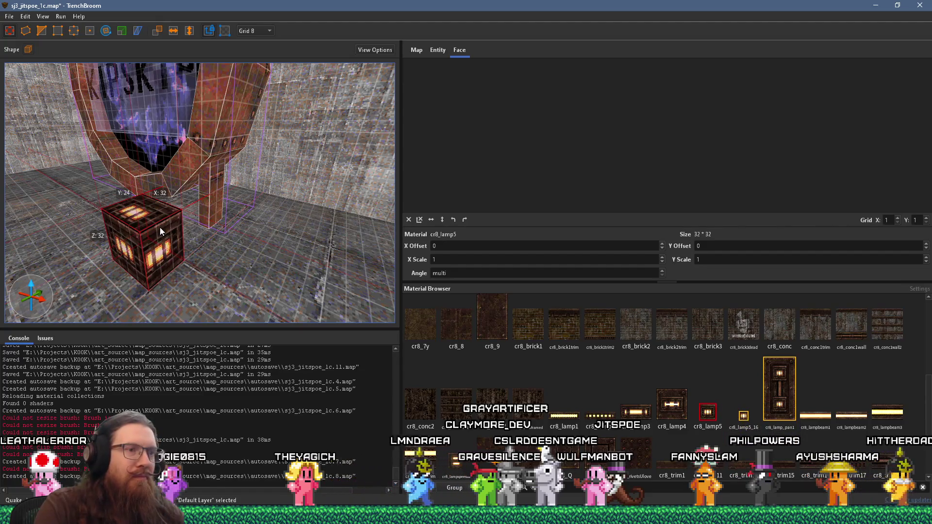
- Deselect the lamp cube and make cr8_trim64_38l the current material
scroll(160, 228, "down", 2)
scroll(674, 386, "down", 3)
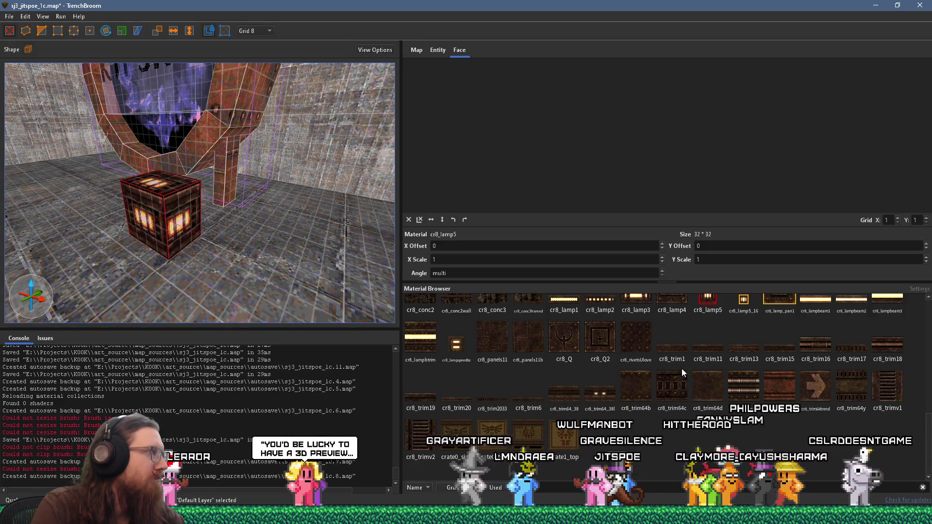
key("Escape")
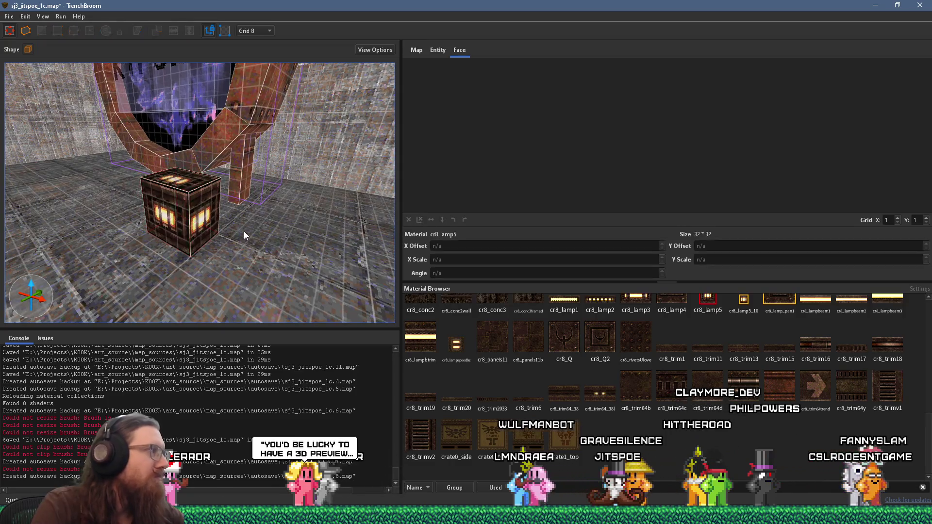
left_click(590, 395)
- Draw a new cr8_trim64_38l brush beside the cube and delete the small lamp cube
mouse_move(296, 257)
left_mouse_down()
mouse_move(316, 181)
mouse_move(216, 201)
mouse_move(275, 206)
mouse_move(228, 221)
mouse_move(156, 222)
mouse_move(232, 239)
left_mouse_up()
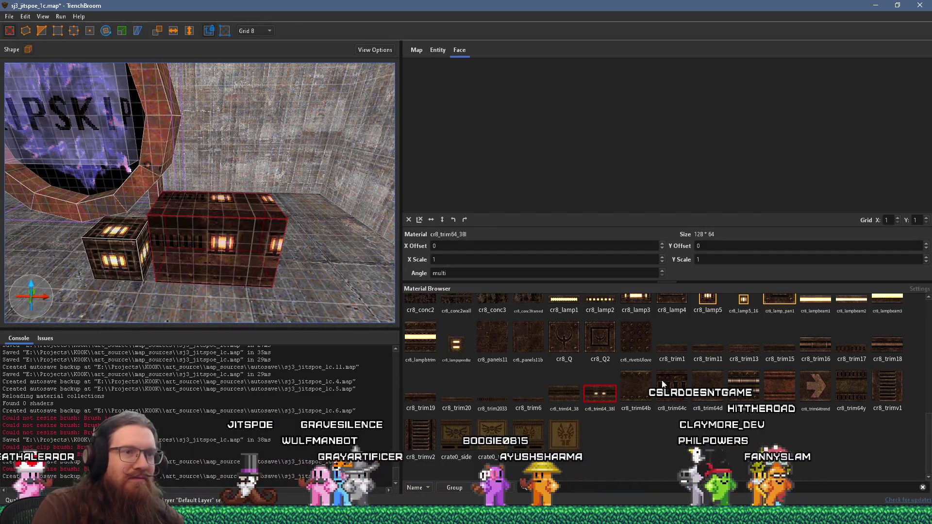
scroll(731, 397, "up", 2)
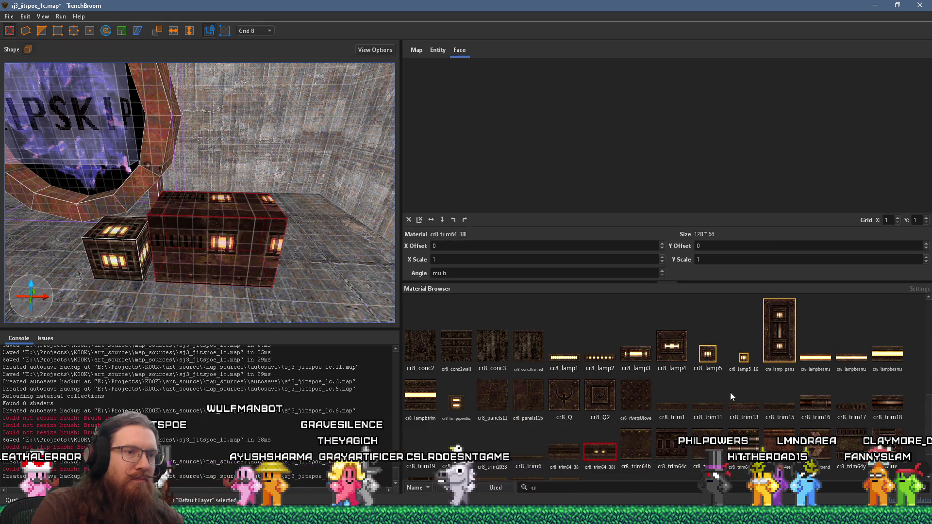
mouse_move(291, 219)
left_mouse_down()
mouse_move(261, 288)
mouse_move(199, 249)
mouse_move(160, 253)
mouse_move(335, 252)
mouse_move(397, 257)
mouse_move(376, 262)
mouse_move(416, 274)
left_mouse_up()
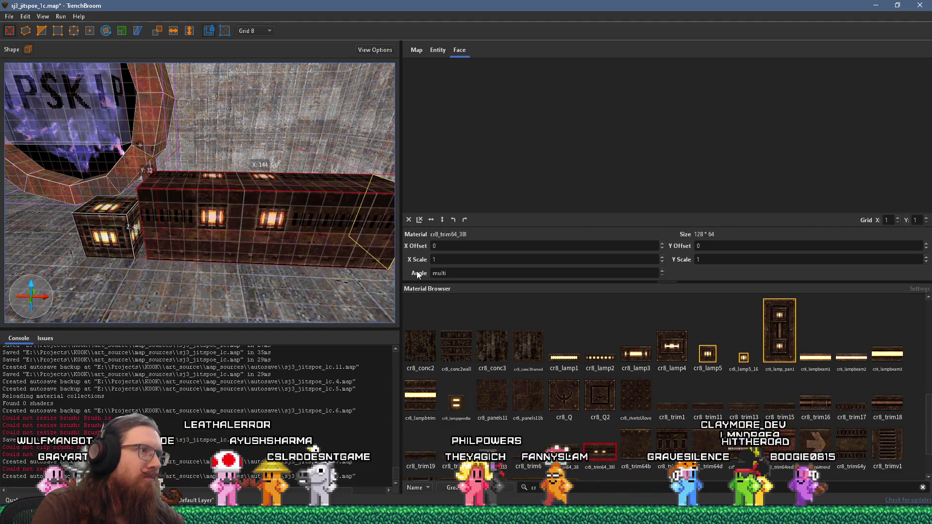
left_click_drag(316, 263, 303, 257)
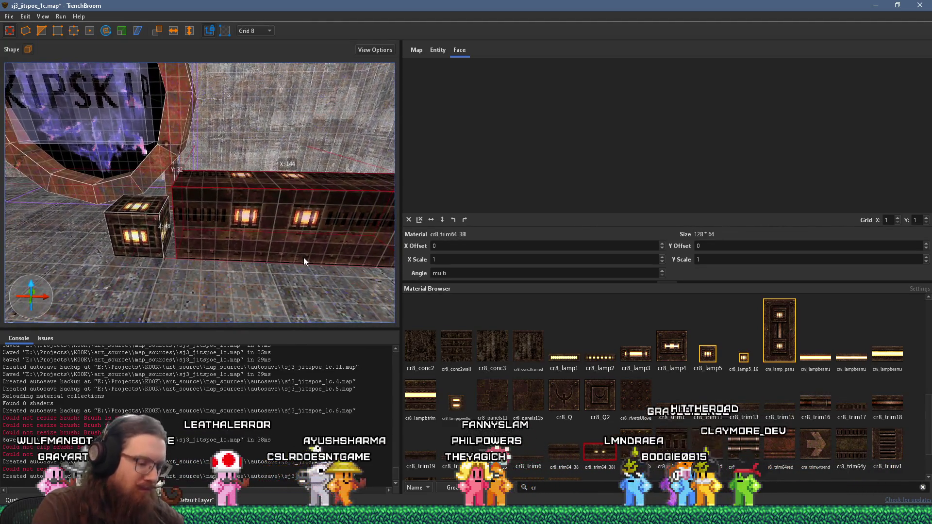
left_click(143, 242)
key("Delete")
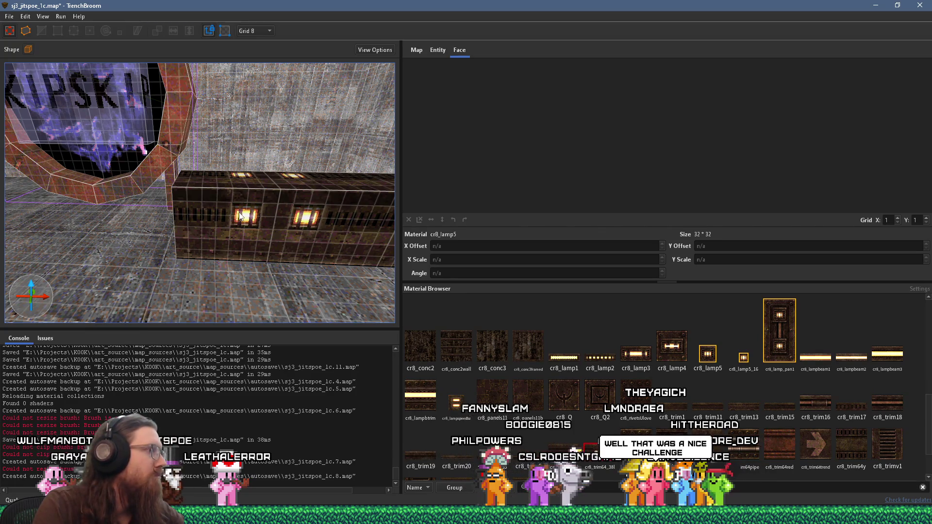
- Raise the trim brush's top face and lower the whole brush by 16 units
left_click(274, 214)
left_click_drag(274, 215, 161, 212)
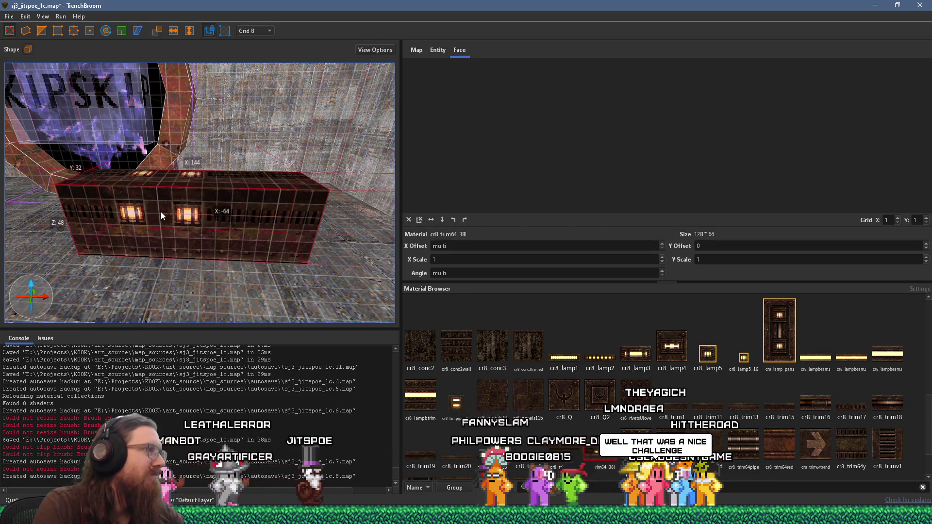
mouse_move(210, 183)
left_mouse_down()
mouse_move(211, 101)
mouse_move(216, 189)
left_mouse_up()
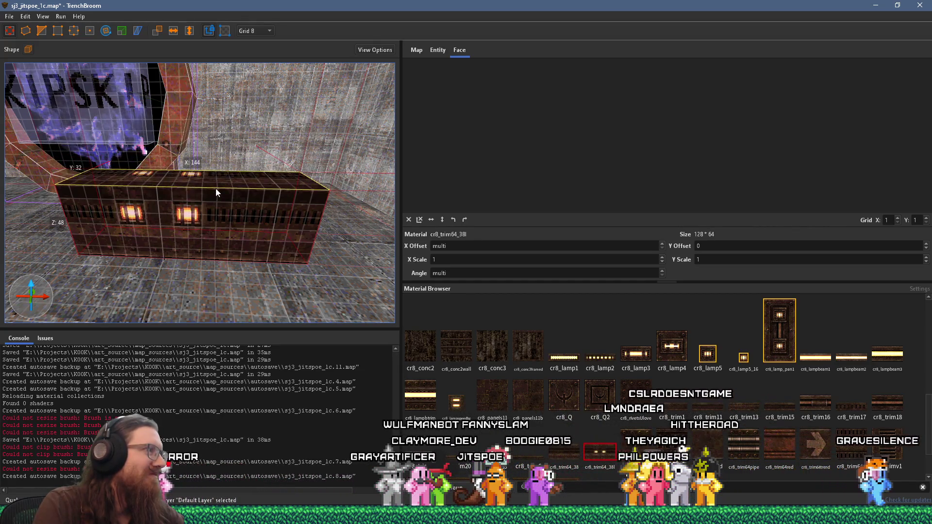
scroll(216, 189, "up", 5)
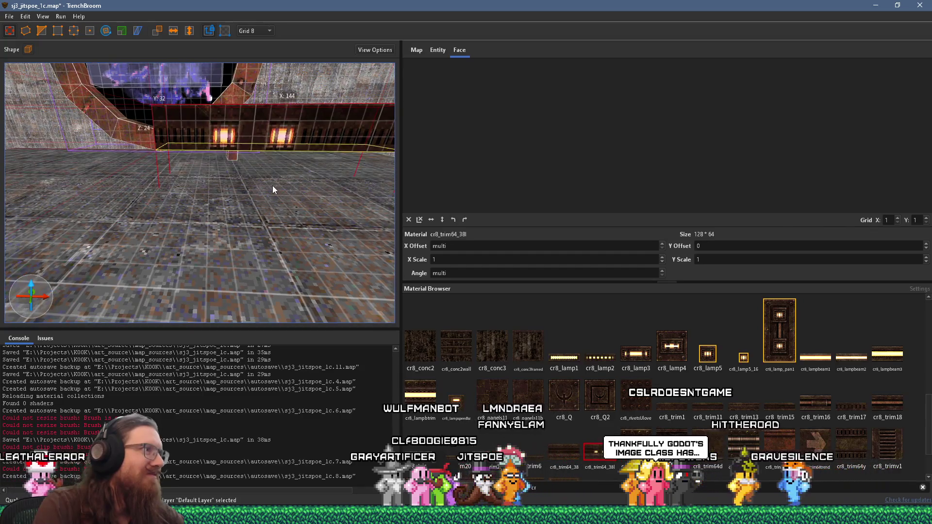
scroll(272, 190, "down", 3)
mouse_move(238, 203)
left_mouse_down()
mouse_move(241, 226)
mouse_move(243, 213)
mouse_move(240, 224)
mouse_move(145, 214)
mouse_move(159, 214)
mouse_move(176, 237)
left_mouse_up()
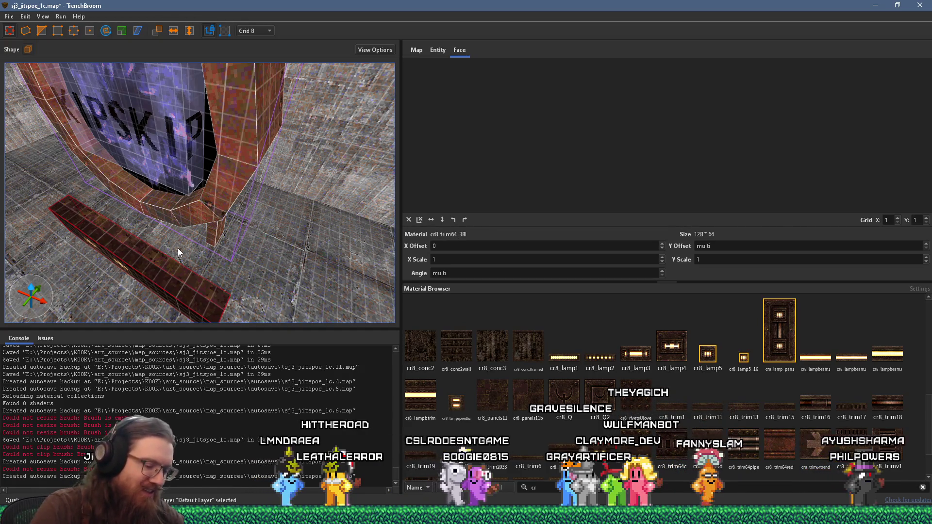
- Shorten the trim brush from 144 to 120 and deepen it from 48 to 104
mouse_move(147, 240)
left_mouse_down()
mouse_move(131, 241)
mouse_move(160, 208)
mouse_move(226, 163)
left_mouse_up()
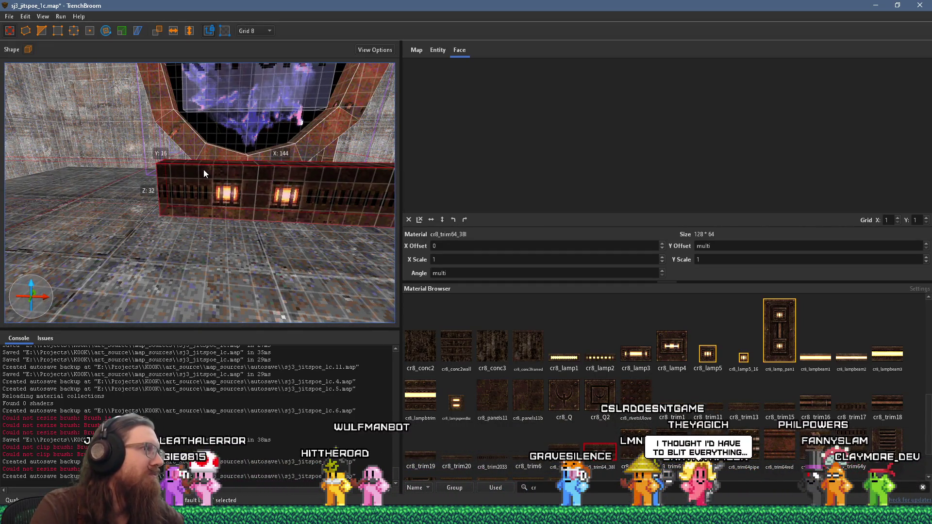
mouse_move(241, 207)
left_mouse_down()
mouse_move(185, 214)
mouse_move(229, 224)
mouse_move(187, 216)
mouse_move(110, 243)
left_mouse_up()
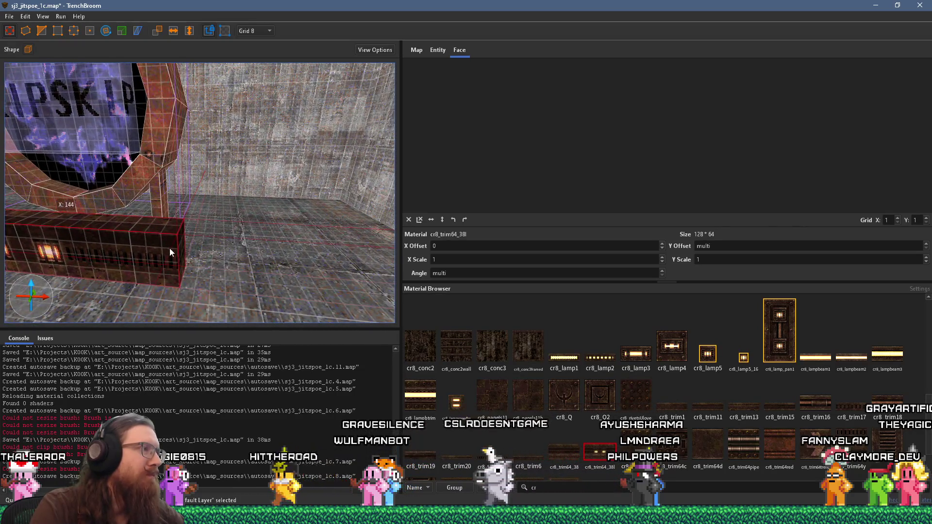
mouse_move(178, 252)
left_mouse_down()
mouse_move(151, 239)
mouse_move(330, 252)
mouse_move(142, 236)
mouse_move(155, 219)
mouse_move(137, 221)
left_mouse_up()
left_click_drag(231, 214, 287, 201)
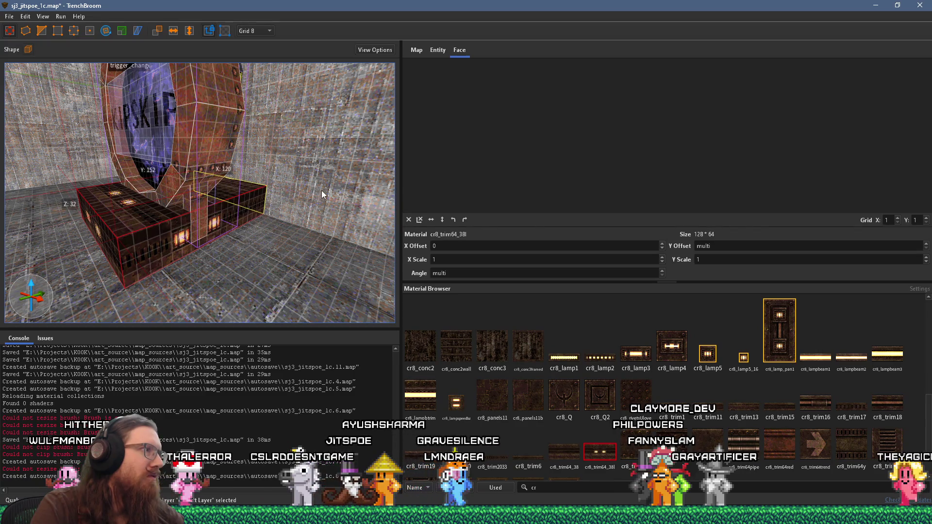
- Apply cr8_rivetsUlove to the trim block's top face
scroll(172, 229, "up", 2)
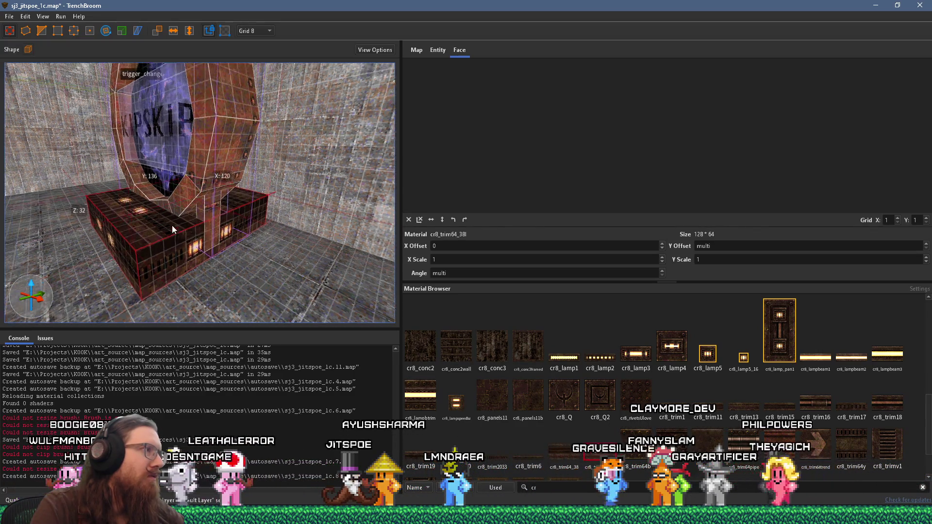
scroll(172, 225, "up", 2)
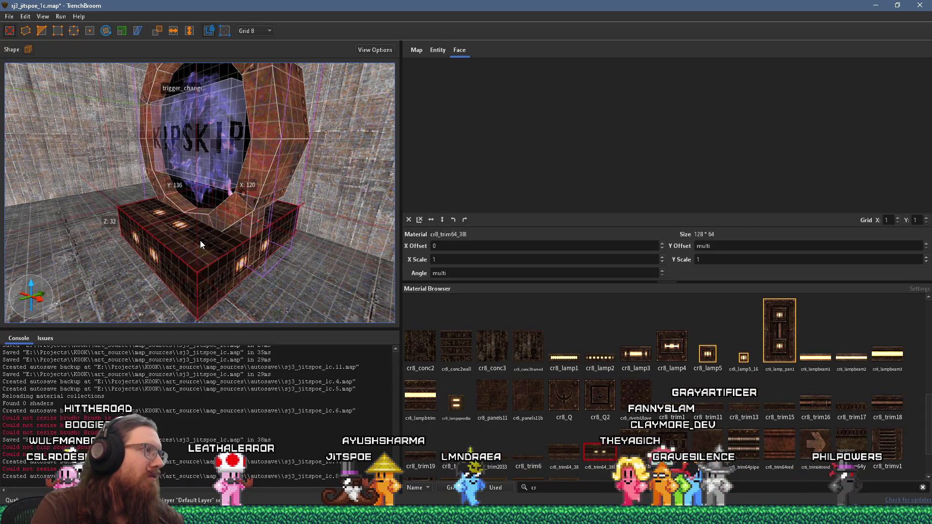
left_click(200, 240, "shift")
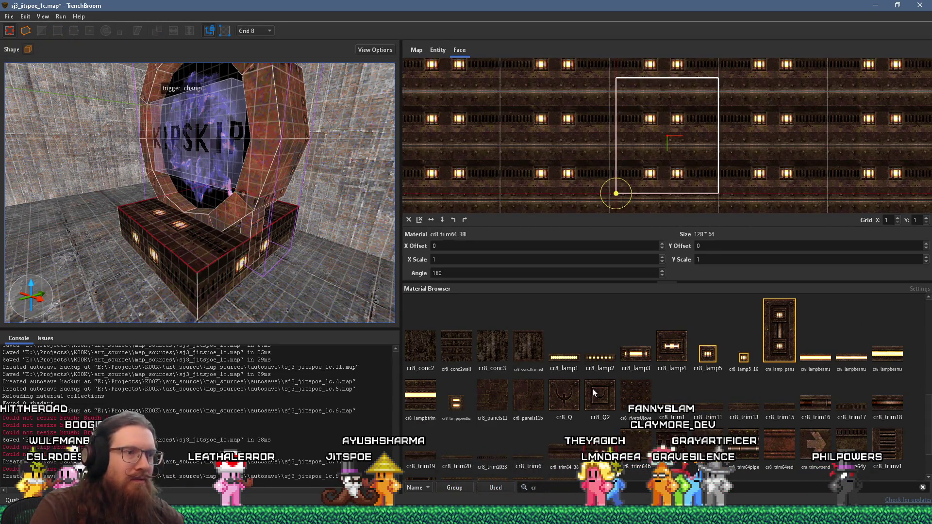
left_click(614, 391)
- Reselect the whole trim block, orbit to its far side and pick a rusty ring face
scroll(262, 233, "up", 3)
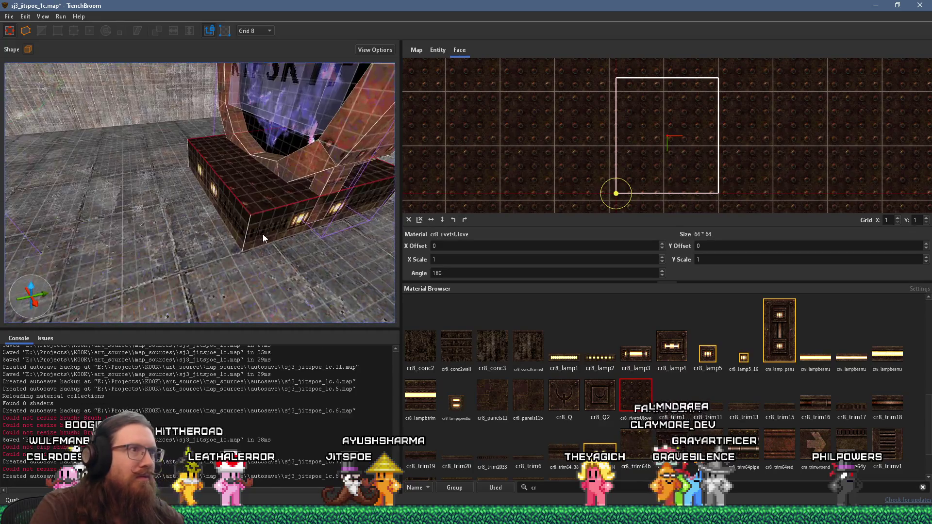
scroll(263, 233, "up", 5)
scroll(262, 231, "down", 4)
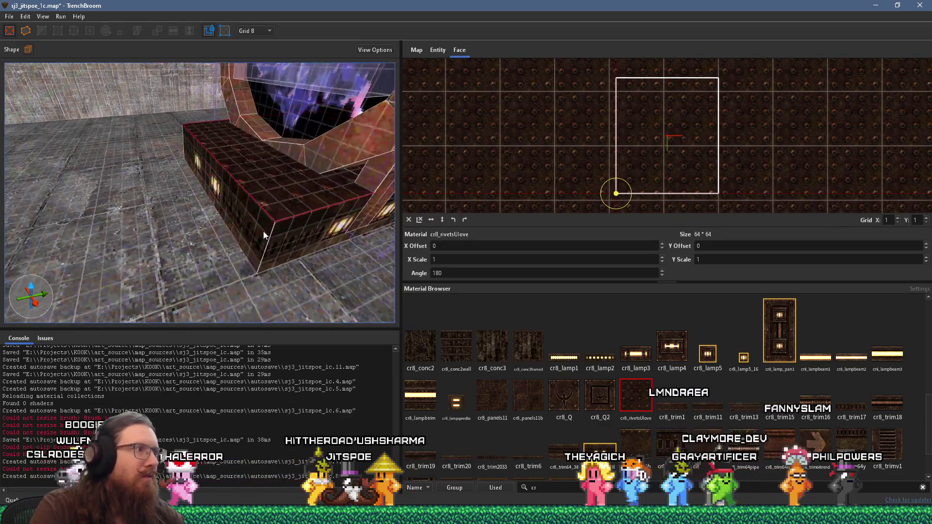
scroll(263, 230, "up", 2)
left_click(265, 218)
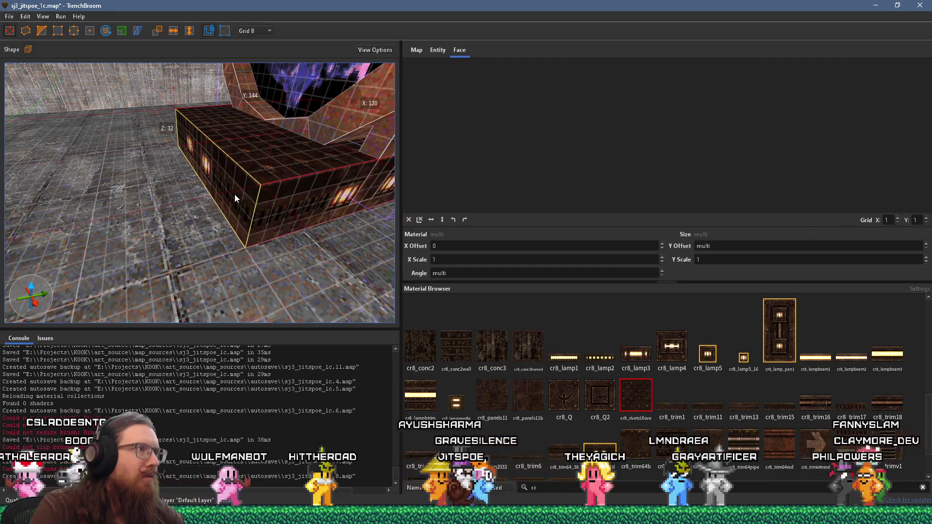
mouse_move(268, 184)
left_mouse_down()
mouse_move(184, 201)
mouse_move(177, 187)
mouse_move(131, 177)
mouse_move(215, 175)
mouse_move(255, 191)
left_mouse_up()
left_click(192, 197, "shift")
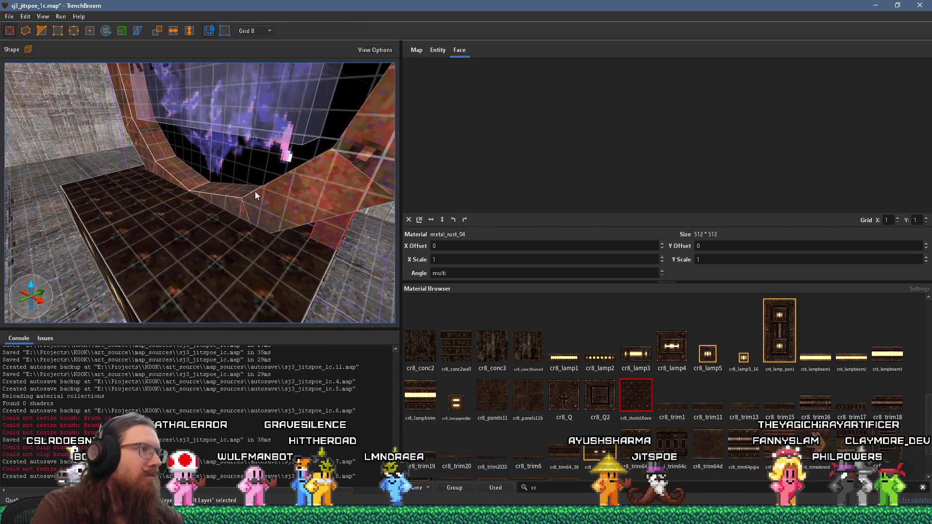
- Raise the portal ring higher above the lit pedestal block
key("ctrl+z")
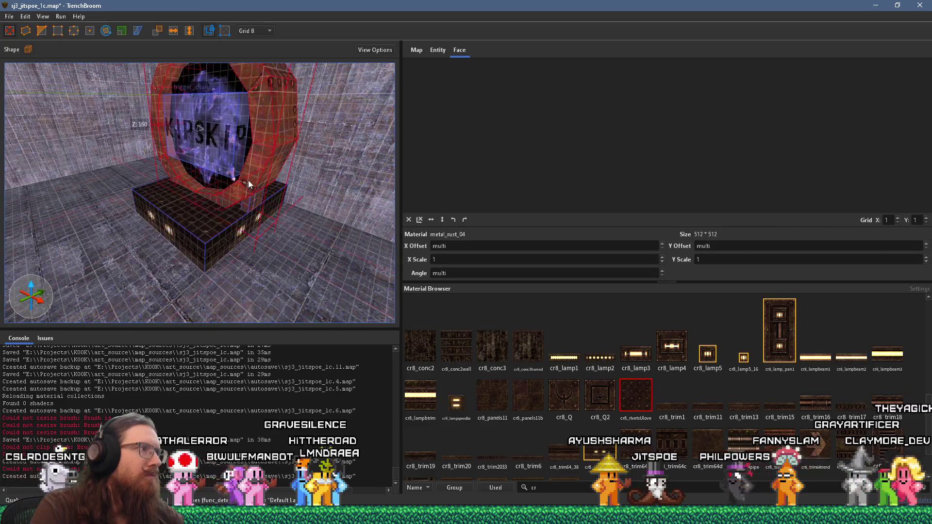
left_click_drag(251, 187, 259, 156)
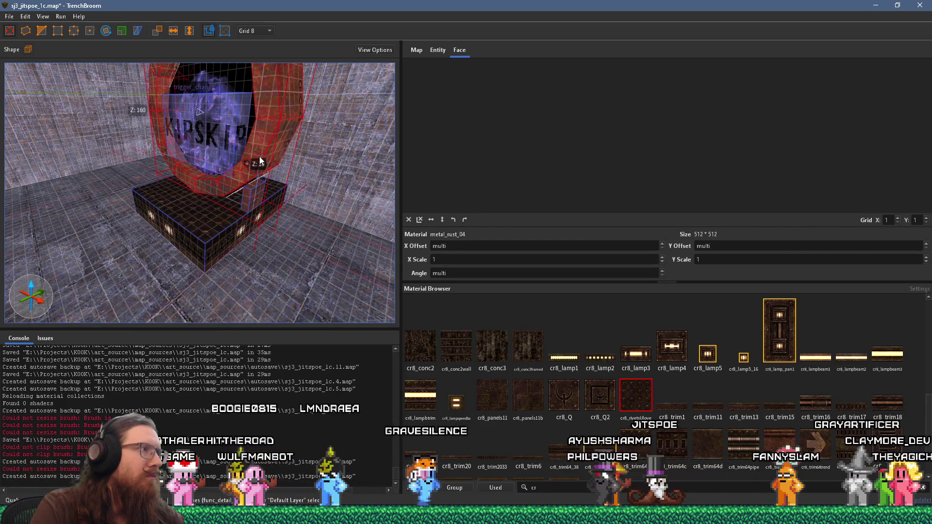
key("Escape")
mouse_move(218, 209)
left_mouse_down()
mouse_move(229, 193)
mouse_move(278, 189)
mouse_move(231, 240)
mouse_move(174, 181)
mouse_move(187, 182)
mouse_move(172, 196)
left_mouse_up()
- Select all ring brushes: the 12 wall brushes, the top detail brush and the trigger volume
left_click(250, 172)
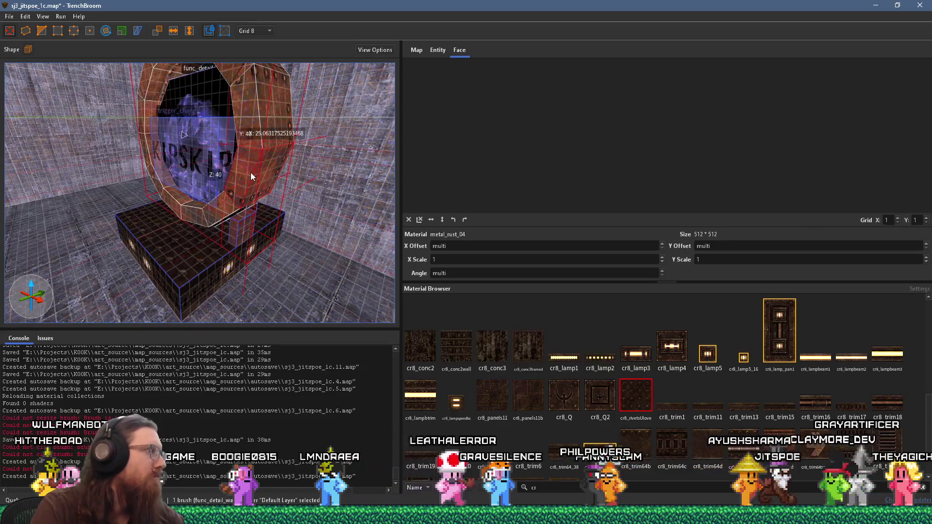
double_click(255, 158)
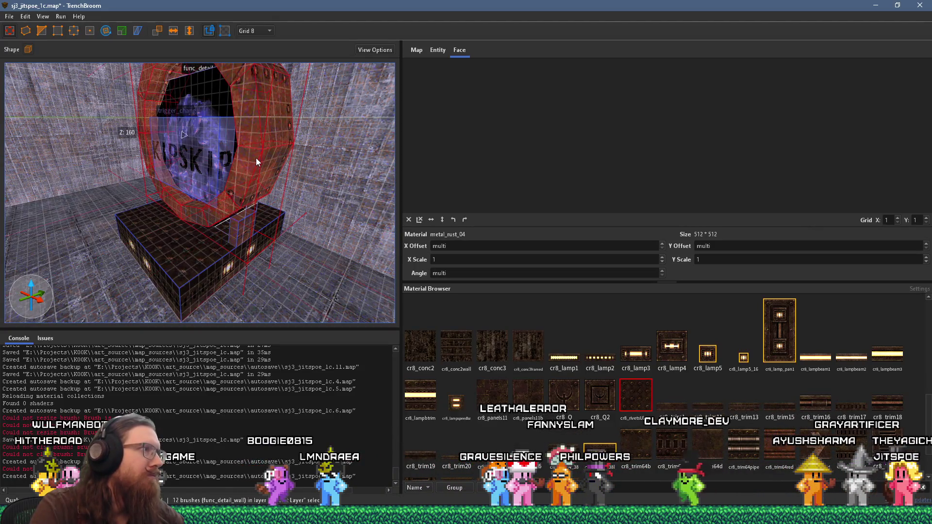
left_click(214, 101)
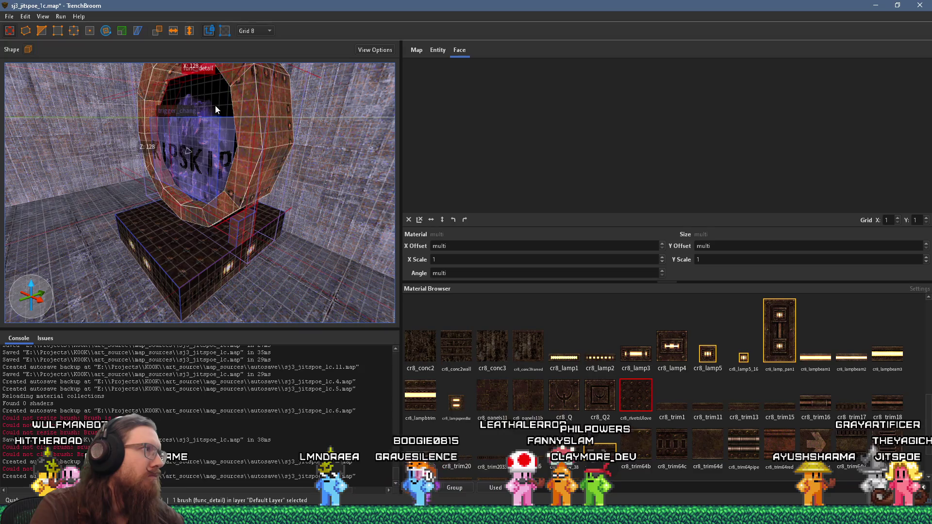
left_click(256, 111, "ctrl")
left_click_drag(248, 119, 276, 164)
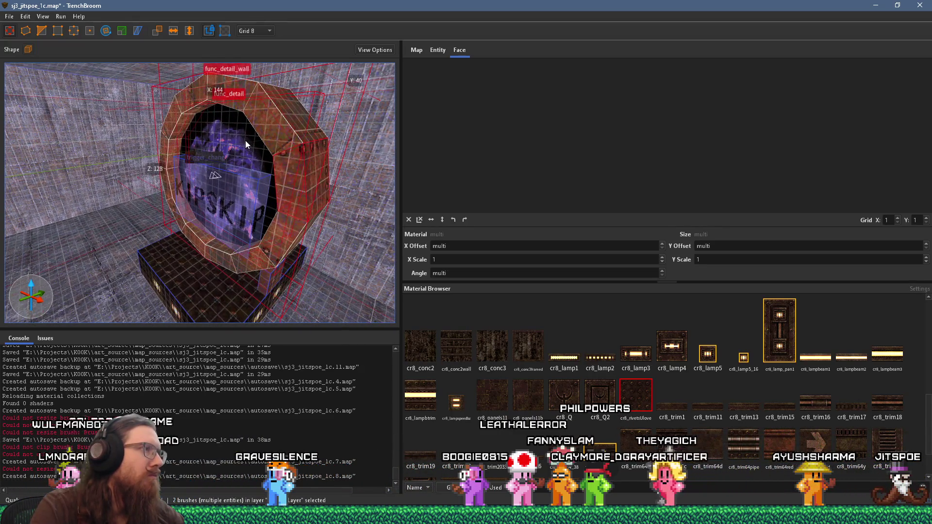
left_click(287, 155, "ctrl")
mouse_move(298, 212)
left_mouse_down()
mouse_move(256, 161)
mouse_move(254, 137)
left_mouse_up()
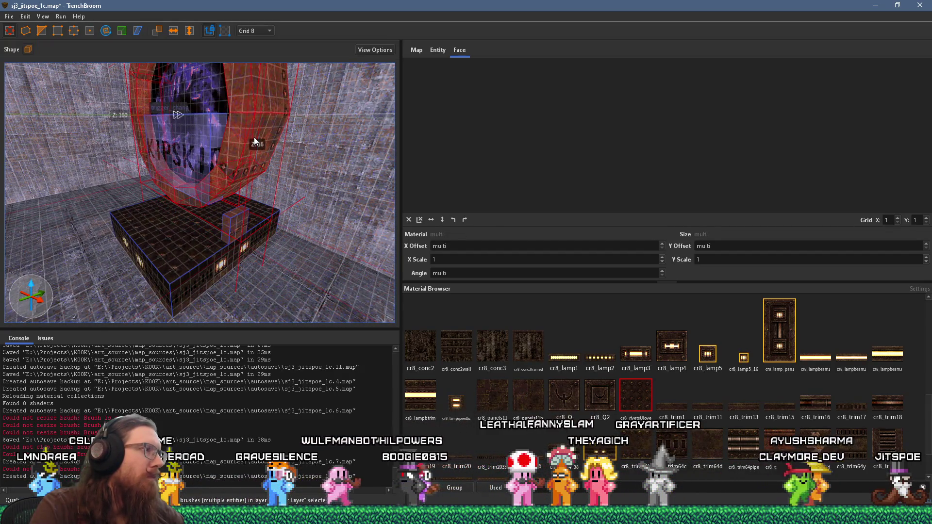
- Clear the ring selection and select the short pillar beneath the ring
key("Escape")
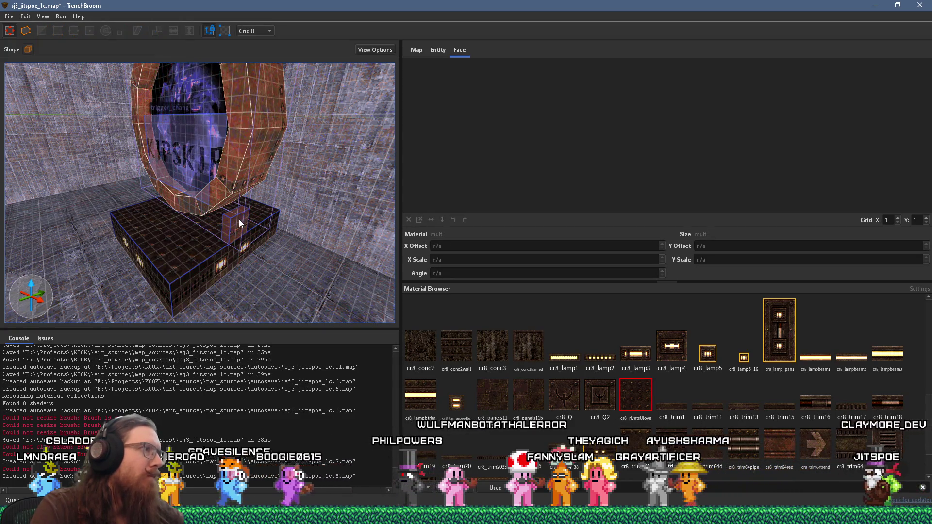
left_click(239, 219)
mouse_move(239, 218)
left_mouse_down()
mouse_move(261, 196)
mouse_move(143, 149)
left_mouse_up()
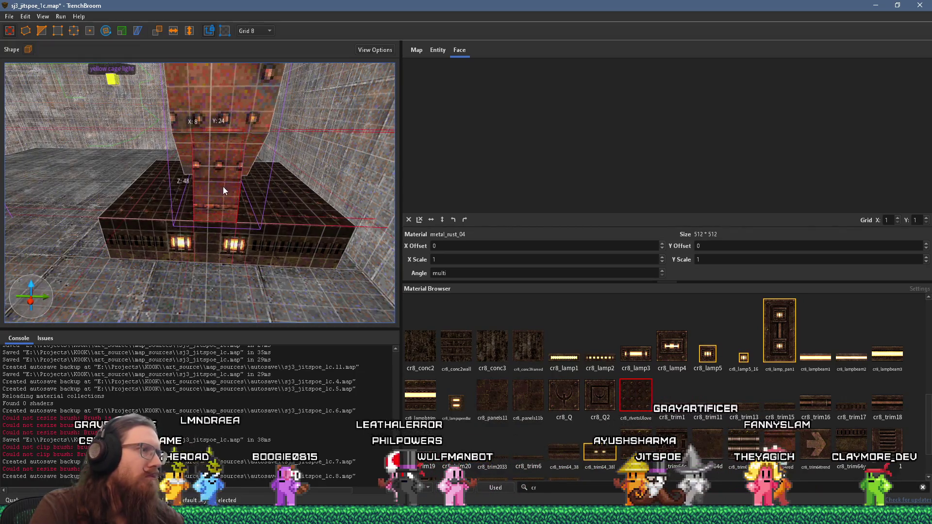
- Align the pillar face's metal_rust_04 texture to offsets -13 and 32 at 270 degrees
left_click_drag(223, 189, 177, 210)
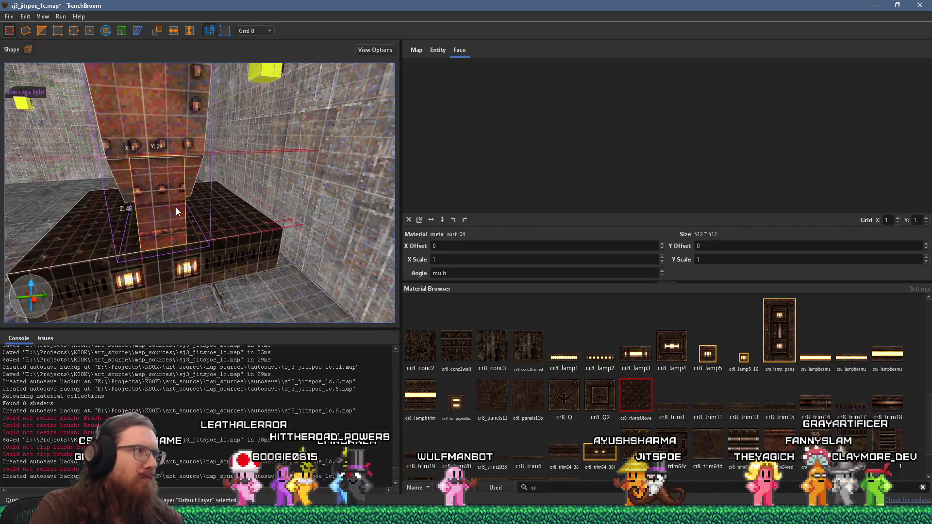
left_click(175, 207, "shift")
mouse_move(584, 144)
left_mouse_down()
mouse_move(651, 180)
mouse_move(672, 174)
mouse_move(675, 96)
mouse_move(599, 76)
mouse_move(603, 97)
left_mouse_up()
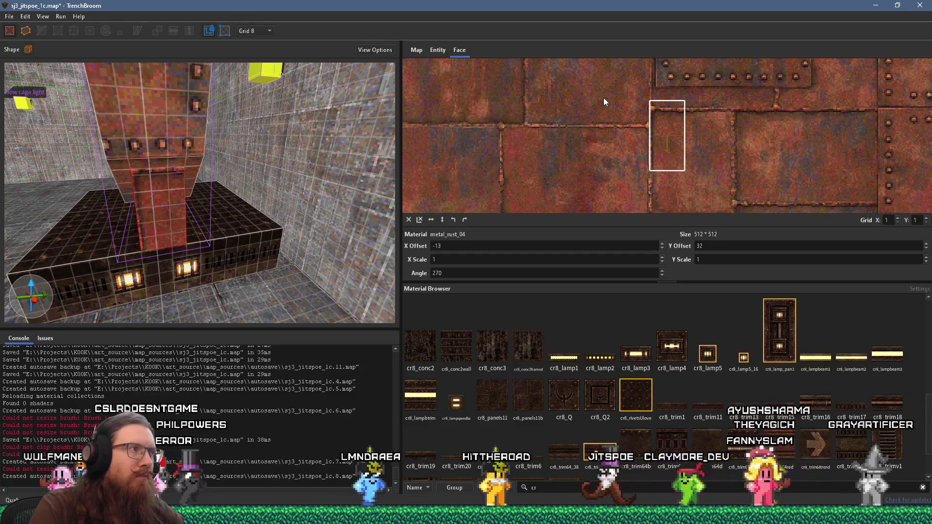
key("ctrl+u")
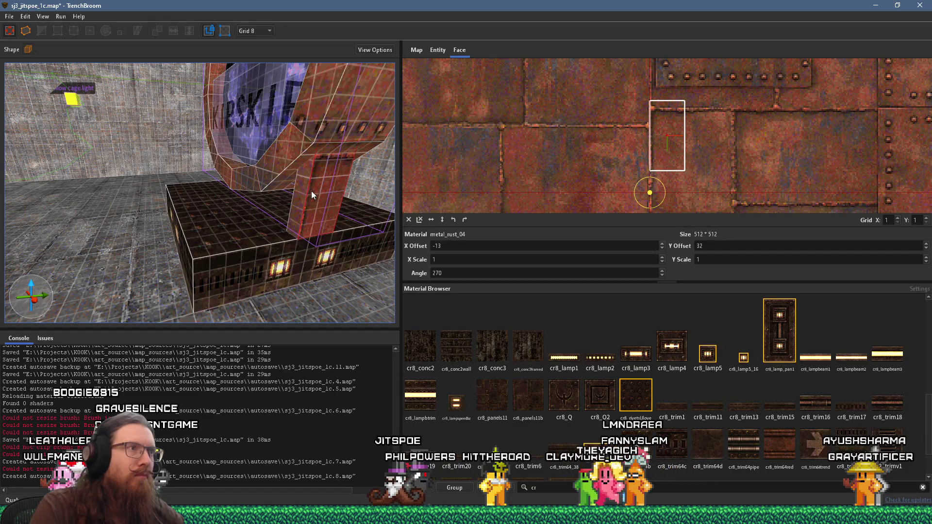
scroll(297, 198, "down", 3)
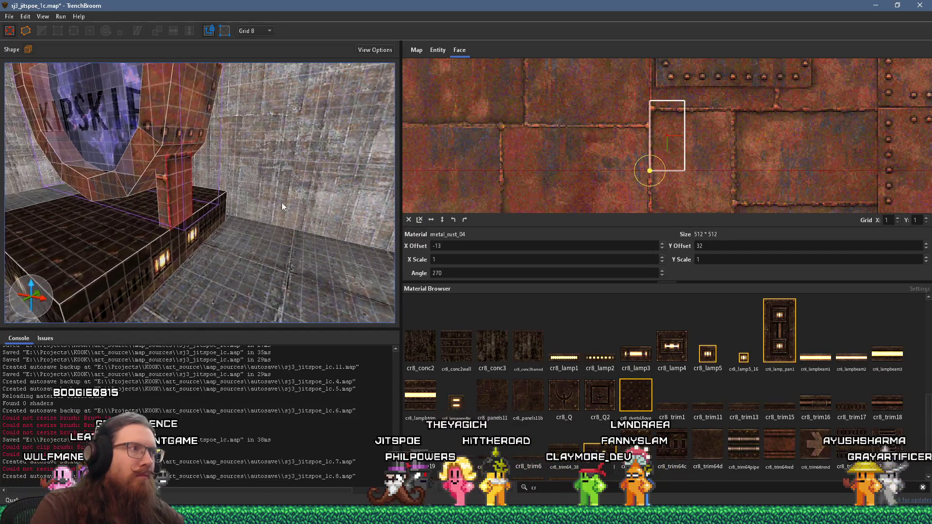
- Check the pillar's texture from another angle and reselect the whole pillar brush
key("Escape")
scroll(285, 185, "up", 8)
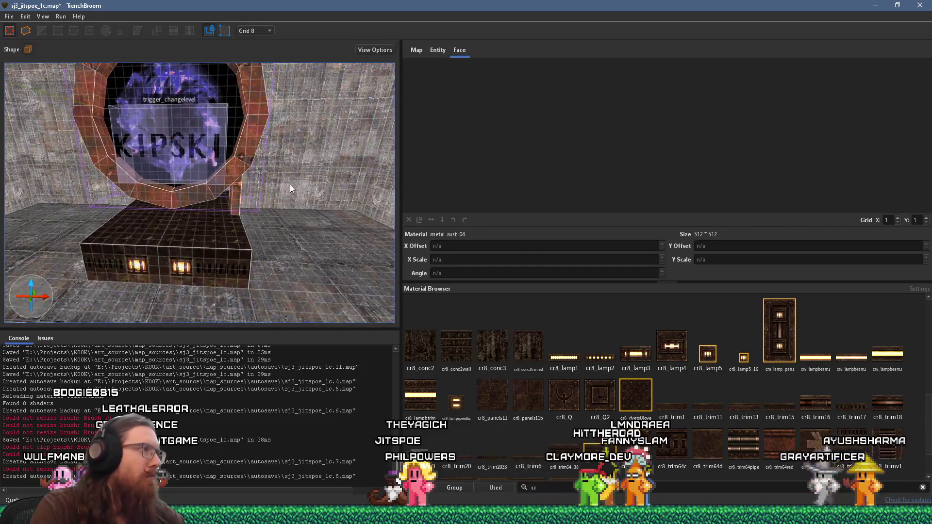
mouse_move(167, 194)
left_mouse_down()
mouse_move(89, 198)
mouse_move(167, 174)
mouse_move(132, 205)
mouse_move(230, 164)
mouse_move(162, 190)
mouse_move(150, 221)
mouse_move(260, 210)
left_mouse_up()
left_click(230, 164, "shift")
left_click(149, 221)
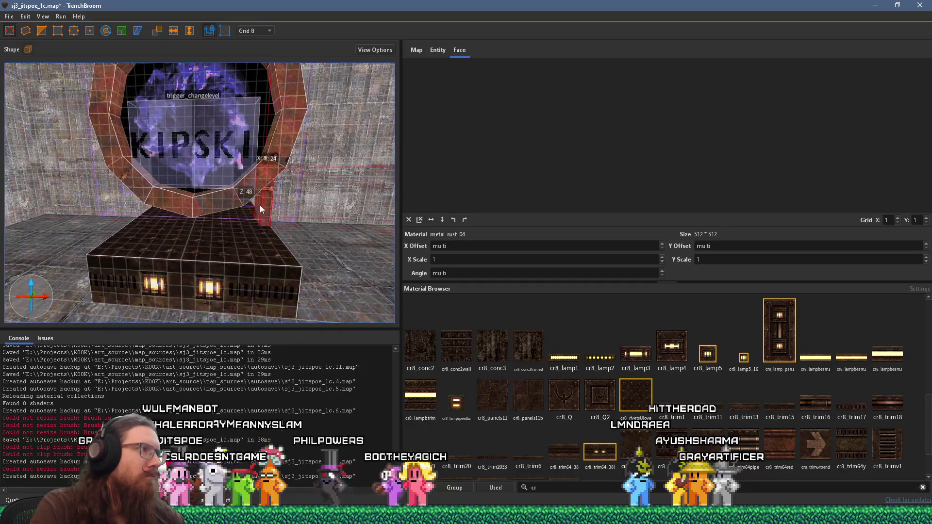
mouse_move(146, 198)
left_mouse_down()
mouse_move(289, 232)
mouse_move(168, 36)
left_mouse_up()
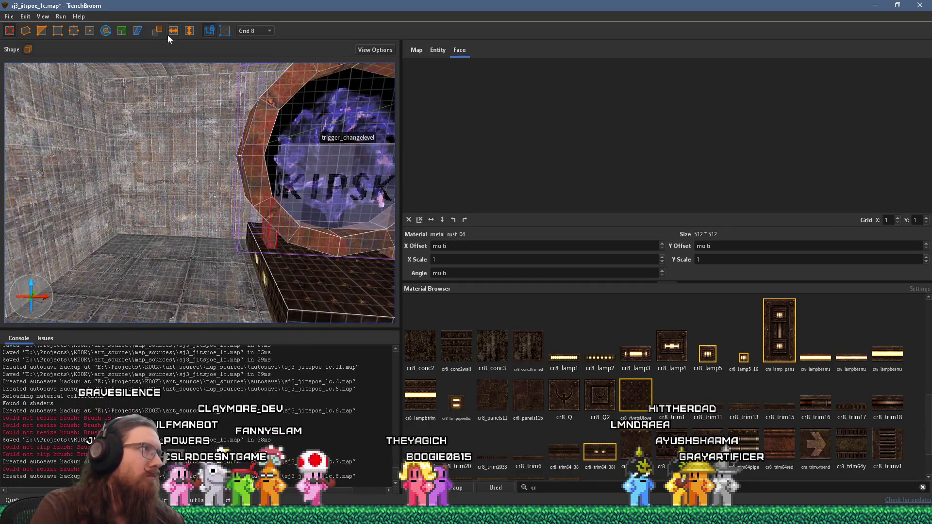
mouse_move(243, 109)
left_mouse_down()
mouse_move(267, 235)
mouse_move(186, 192)
left_mouse_up()
- Add the pillar and ring brushes to the Portal_end group
right_click(203, 188)
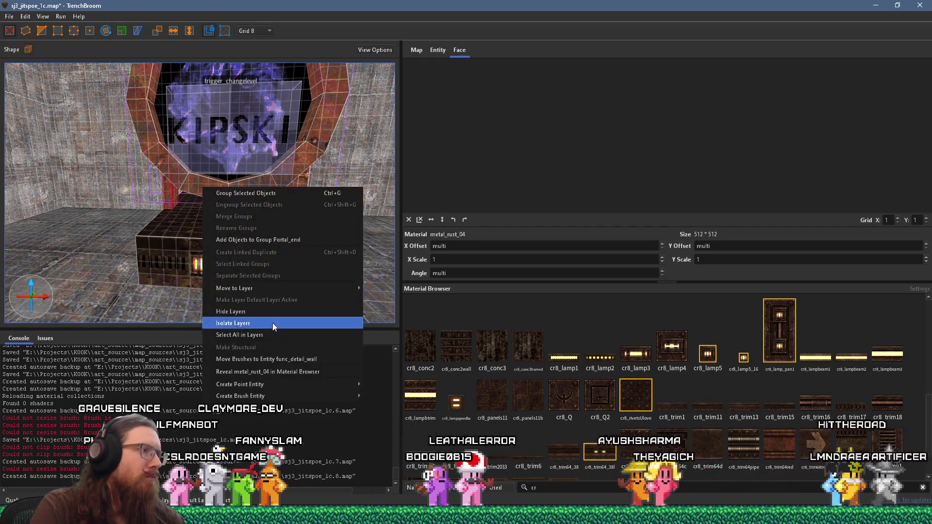
left_click(283, 241)
left_click_drag(276, 221, 238, 220)
right_click(232, 177)
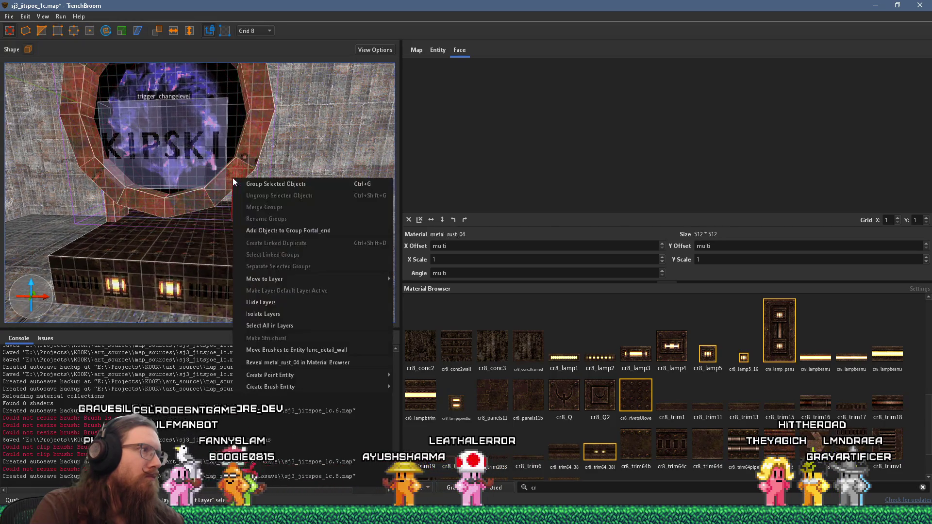
left_click(293, 230)
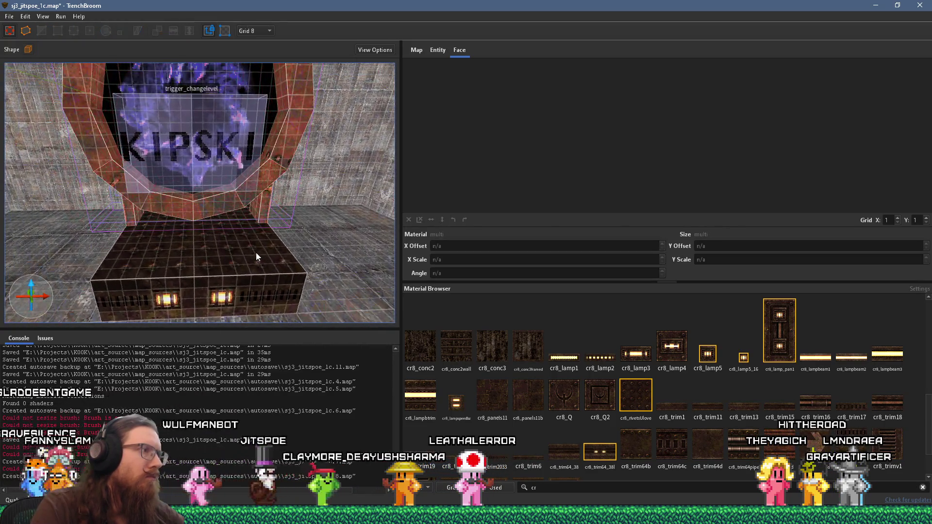
- Inspect the pedestal block and trigger_changelevel brush, then select the rusty floor plate
mouse_move(245, 252)
left_mouse_down()
mouse_move(273, 213)
mouse_move(336, 184)
mouse_move(264, 235)
mouse_move(197, 222)
left_mouse_up()
scroll(264, 235, "up", 5)
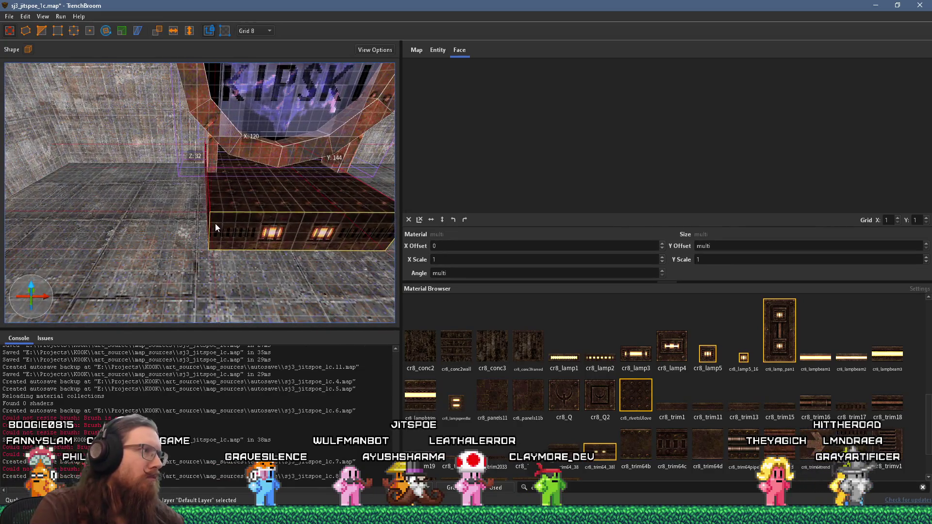
left_click(209, 223)
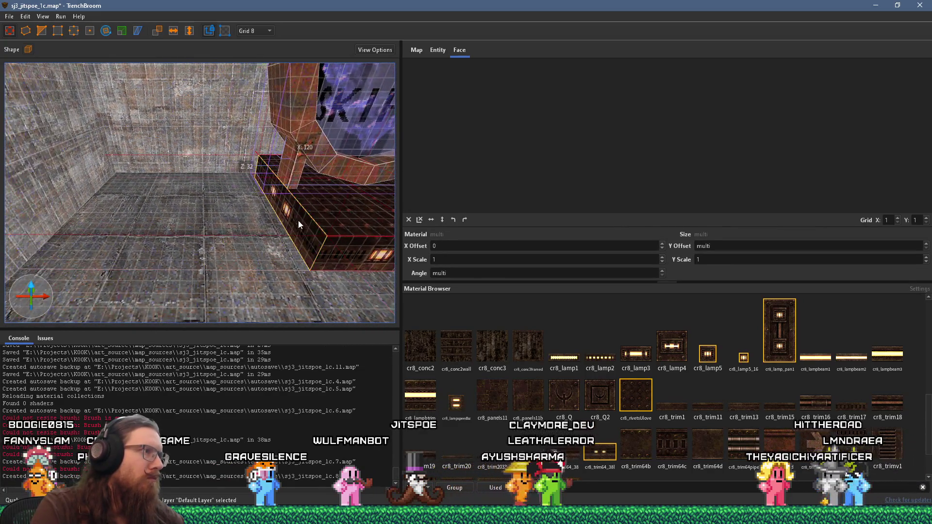
left_click(249, 208)
left_click(251, 205)
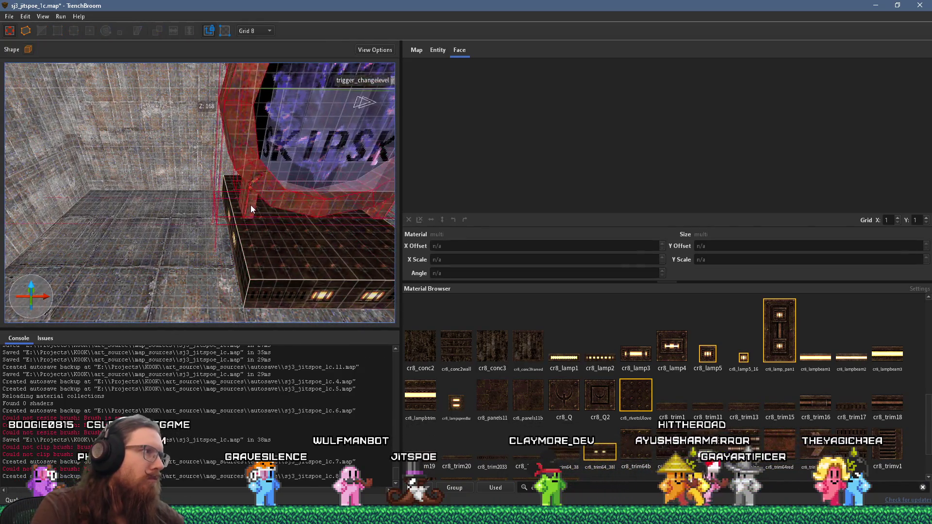
key("Escape")
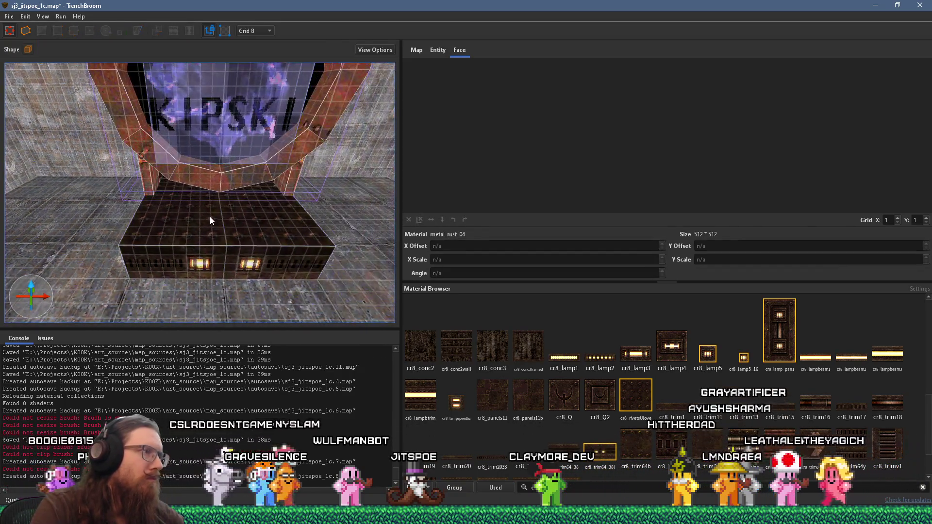
scroll(160, 194, "up", 2)
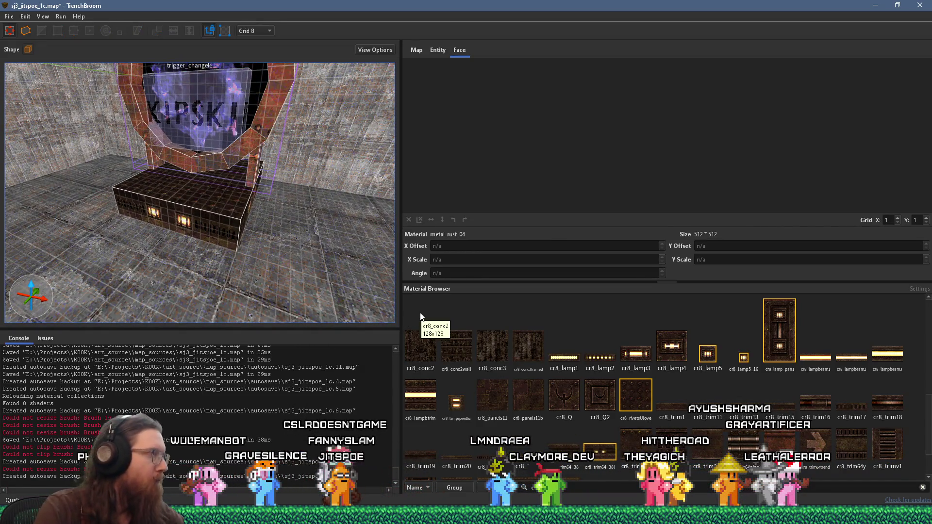
left_click(251, 261)
- Shrink the rusty floor plate into a narrow 120-unit strip in front of the pedestal
scroll(242, 263, "down", 1)
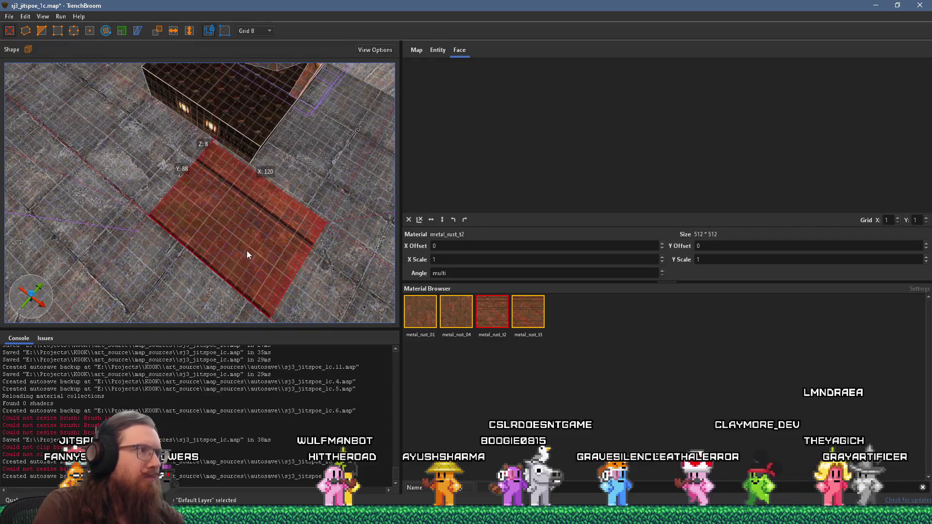
scroll(222, 259, "up", 3)
scroll(199, 207, "down", 4)
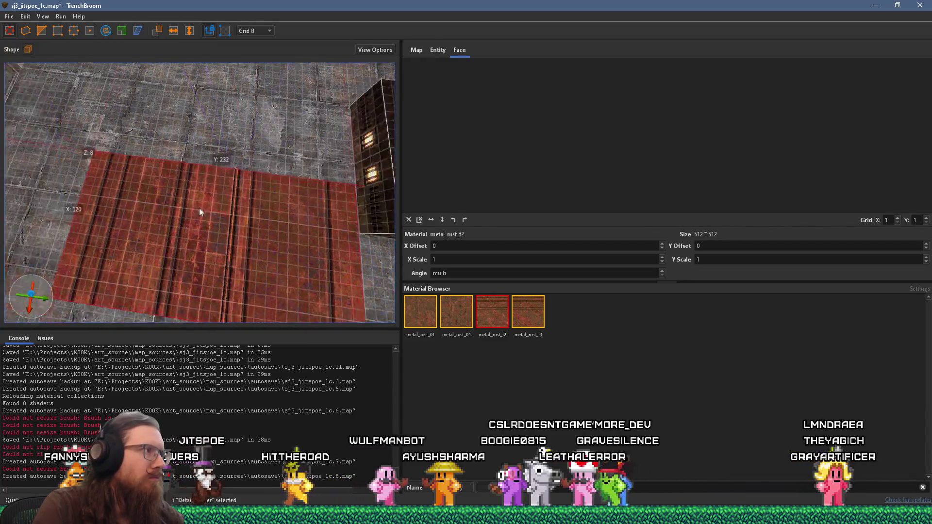
left_click_drag(112, 196, 180, 211)
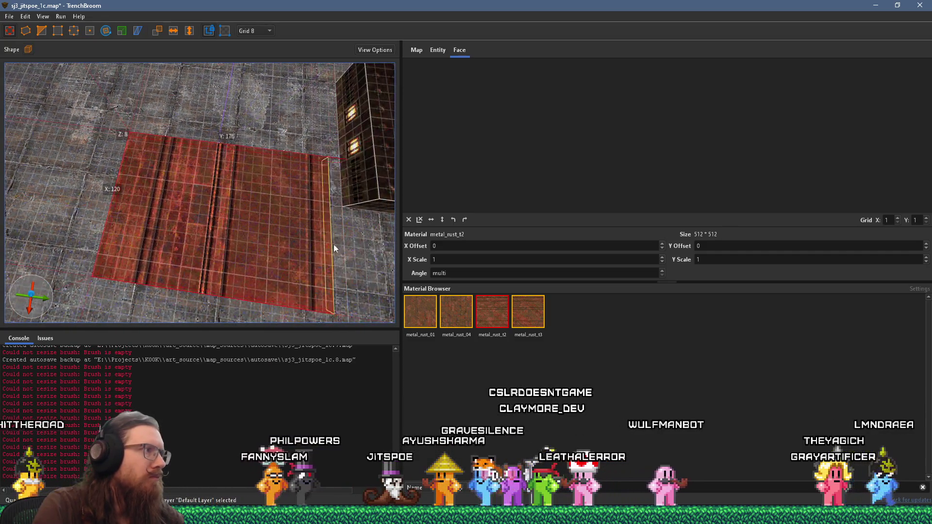
left_click_drag(334, 244, 136, 226)
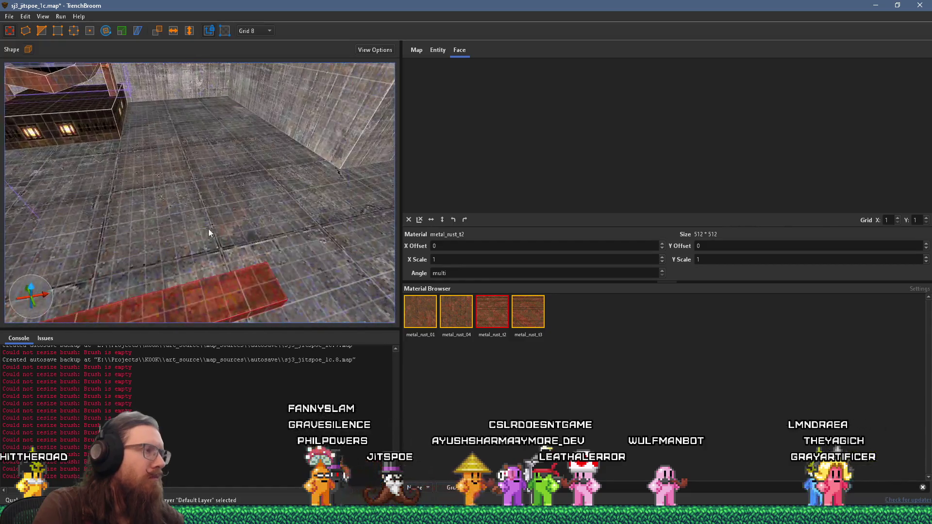
left_click_drag(233, 269, 164, 240)
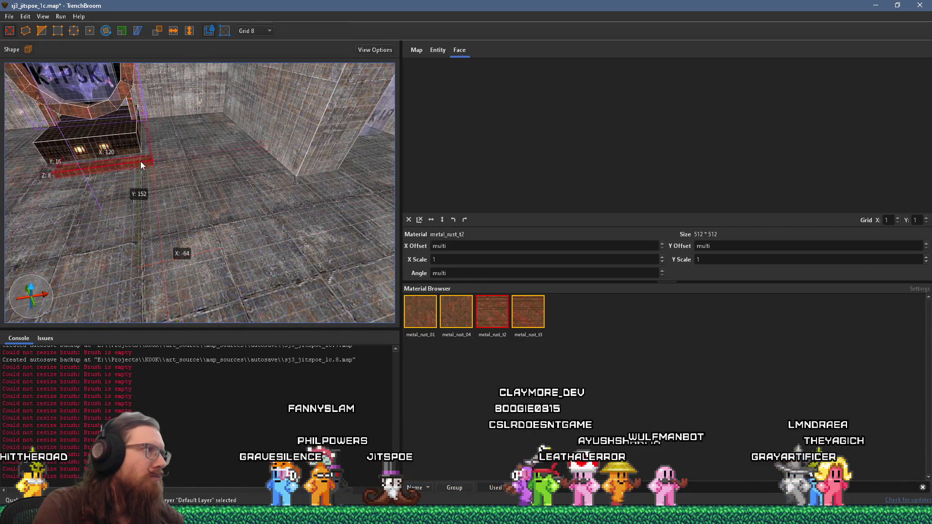
- Set the grid to 4 and select the strip's front face
scroll(130, 161, "up", 3)
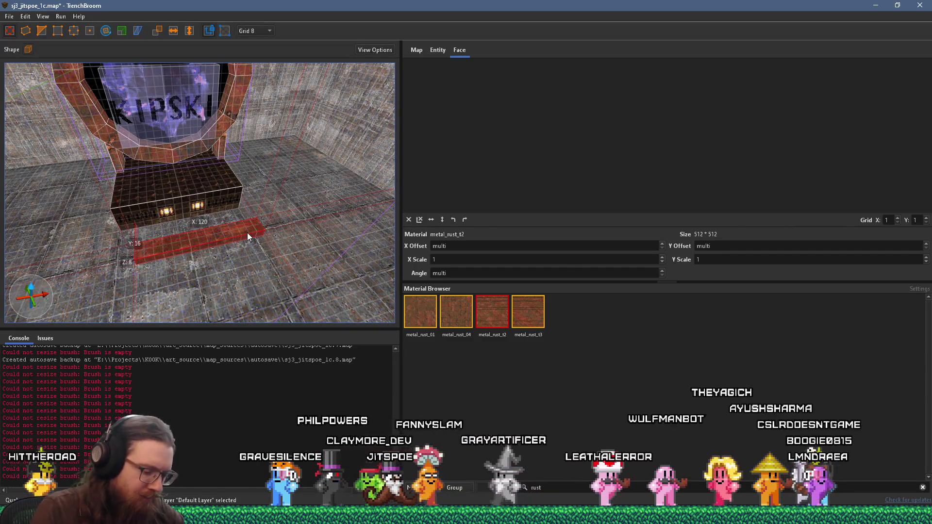
left_click_drag(244, 228, 219, 236)
scroll(218, 236, "up", 5)
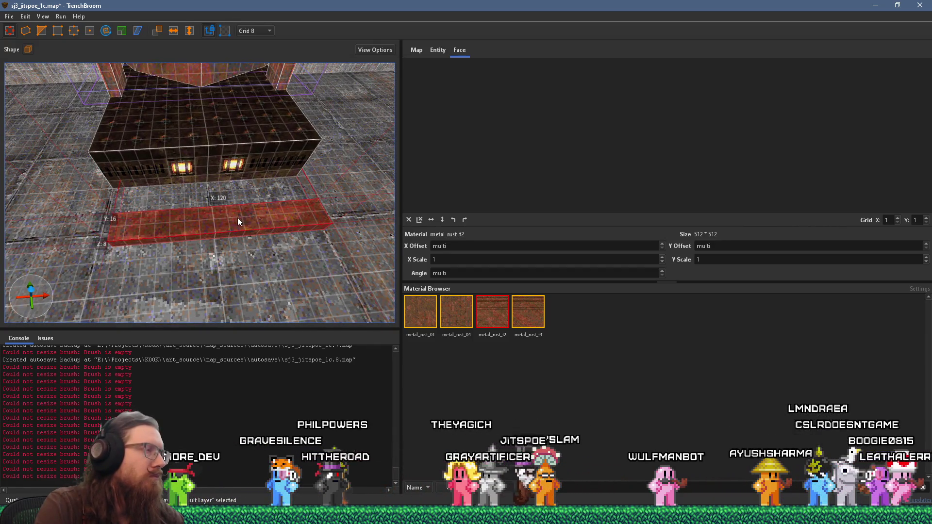
mouse_move(276, 216)
left_mouse_down()
mouse_move(210, 175)
mouse_move(170, 131)
left_mouse_up()
left_click(256, 30)
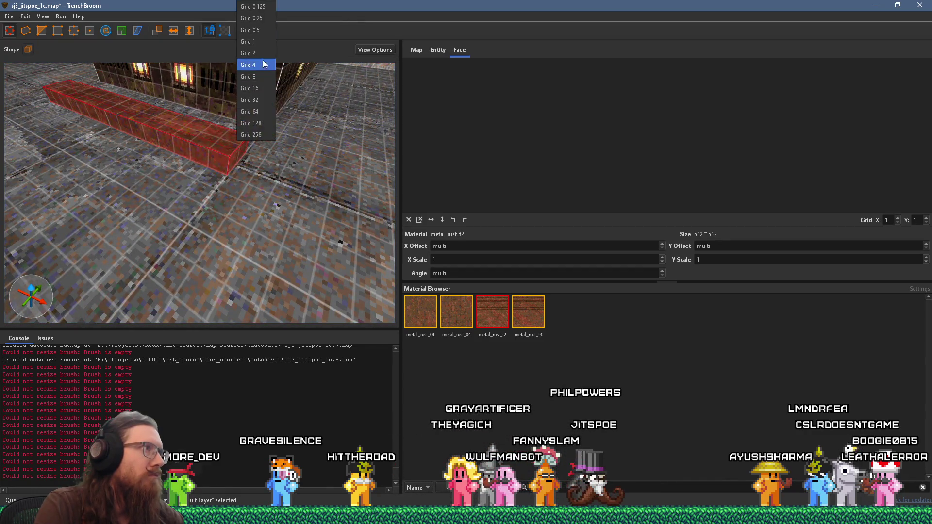
left_click(253, 58)
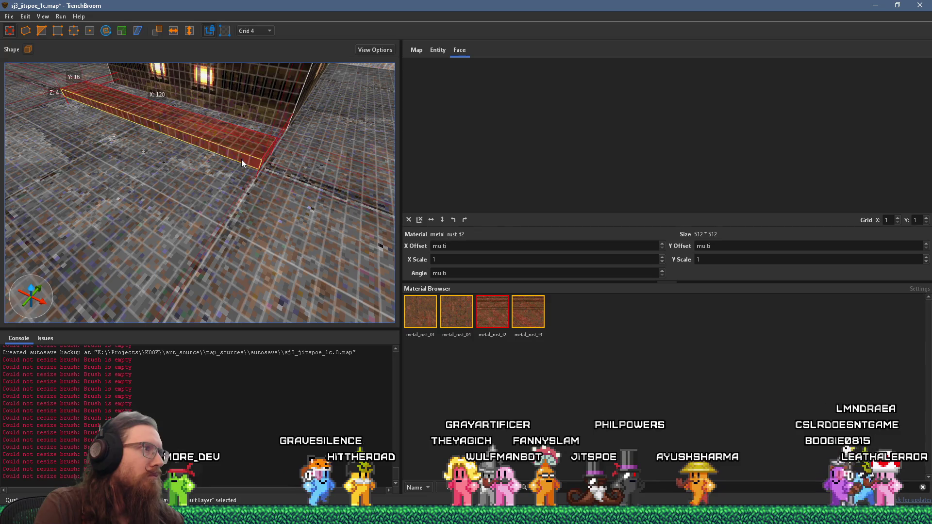
left_click(241, 159, "shift")
scroll(628, 170, "down", 2)
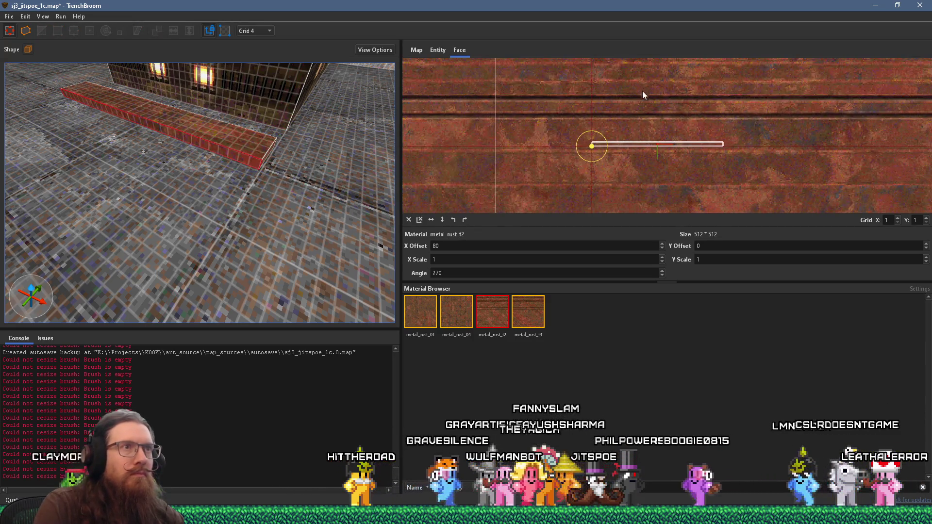
- Align the strip's front-face rust texture to offsets 97 and -56, rotated 270
left_click_drag(670, 162, 663, 223)
scroll(667, 163, "up", 2)
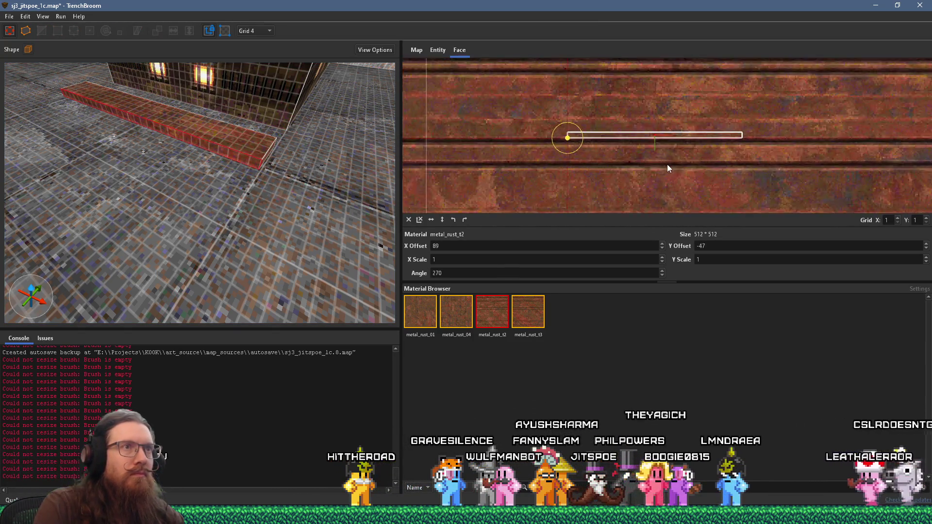
left_click_drag(664, 168, 651, 183)
mouse_move(195, 172)
left_mouse_down()
mouse_move(202, 169)
mouse_move(149, 115)
mouse_move(279, 163)
left_mouse_up()
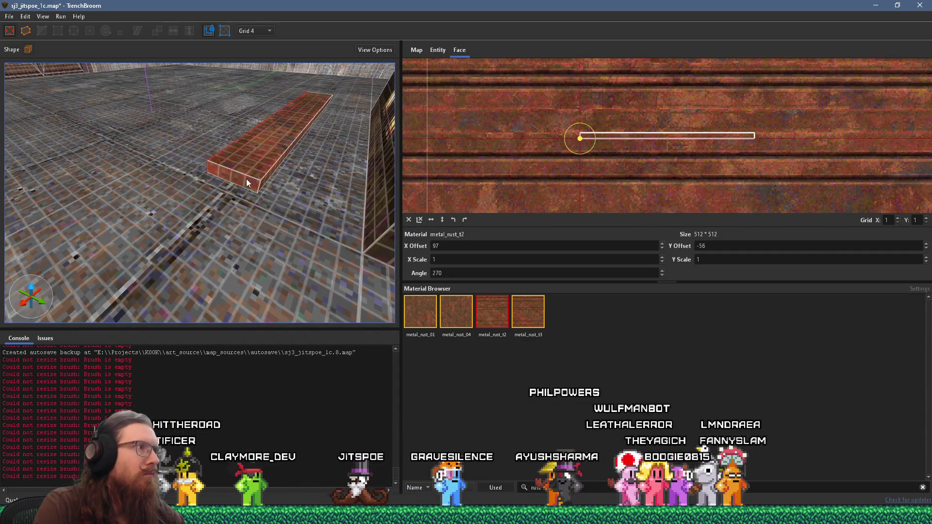
mouse_move(222, 161)
left_mouse_down()
mouse_move(164, 177)
mouse_move(311, 163)
mouse_move(294, 158)
mouse_move(372, 198)
mouse_move(304, 194)
mouse_move(283, 164)
left_mouse_up()
scroll(500, 157, "up", 3)
scroll(644, 147, "up", 2)
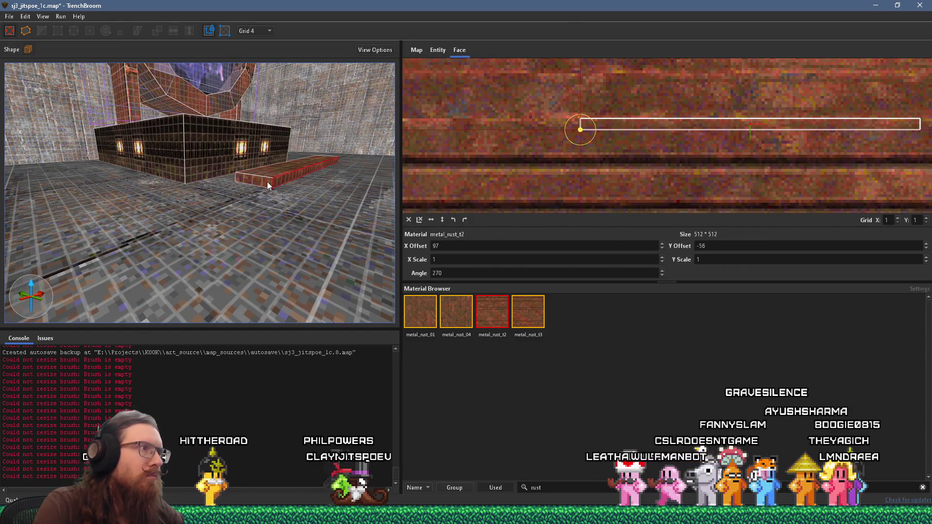
mouse_move(275, 181)
left_mouse_down()
mouse_move(245, 226)
mouse_move(199, 246)
mouse_move(170, 231)
mouse_move(211, 223)
left_mouse_up()
- Reselect the rusty floor plate and set the grid to 8
key("Escape")
scroll(212, 223, "down", 3)
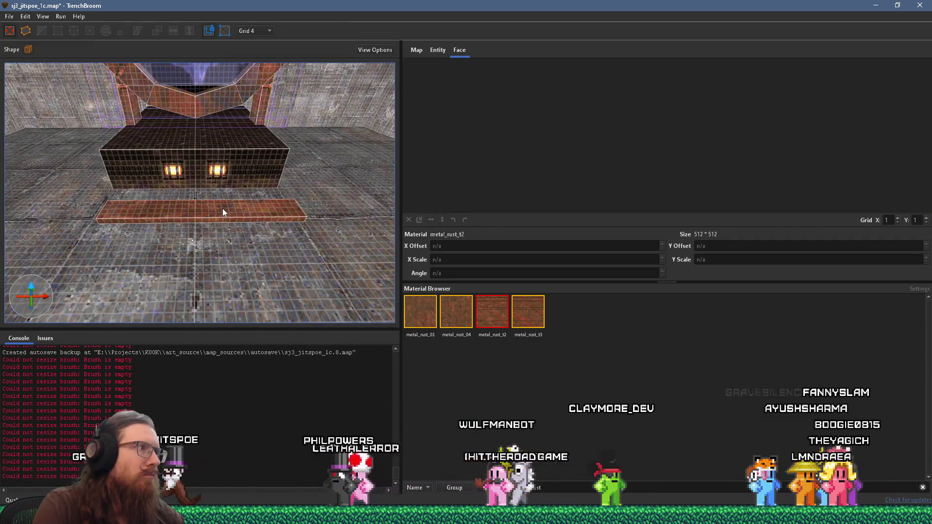
left_click(237, 205)
mouse_move(271, 215)
left_mouse_down()
mouse_move(142, 158)
mouse_move(133, 135)
mouse_move(137, 160)
mouse_move(231, 71)
mouse_move(230, 134)
mouse_move(217, 115)
left_mouse_up()
left_click(252, 31)
left_click(260, 80)
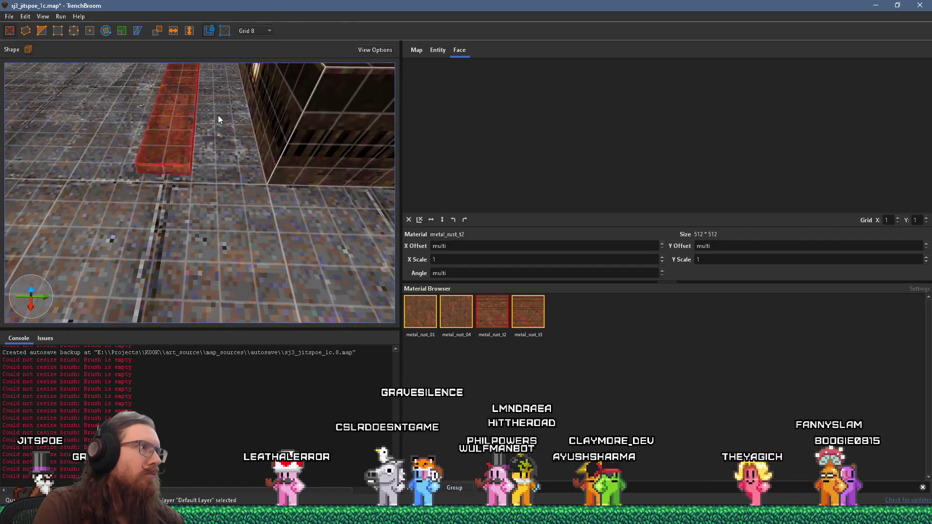
- Place a copy of the metal_rust_t2 plate beside the original and select both plates
mouse_move(204, 154)
left_mouse_down()
mouse_move(218, 172)
mouse_move(167, 181)
mouse_move(206, 212)
mouse_move(191, 192)
mouse_move(208, 224)
mouse_move(187, 183)
left_mouse_up()
left_click(183, 212, "ctrl")
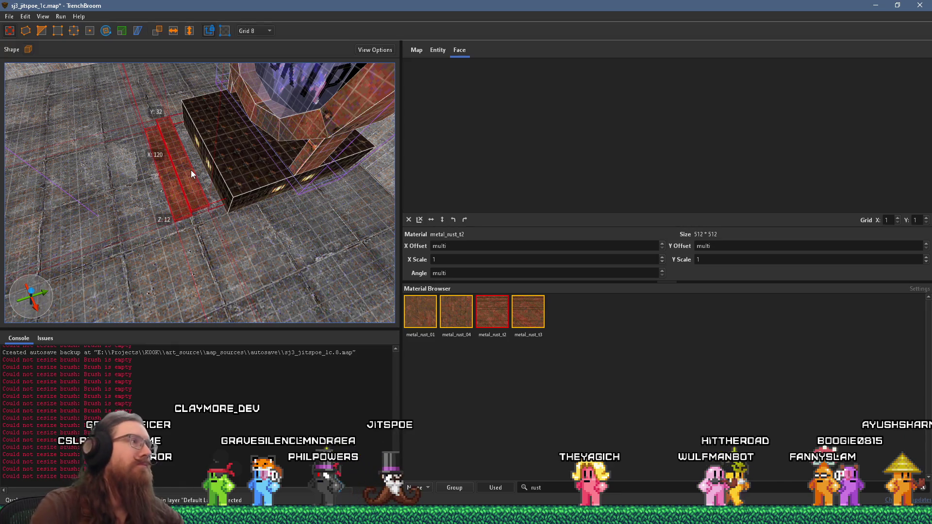
scroll(191, 170, "up", 5)
mouse_move(204, 235)
left_mouse_down()
mouse_move(217, 154)
mouse_move(206, 158)
mouse_move(272, 182)
mouse_move(310, 178)
left_mouse_up()
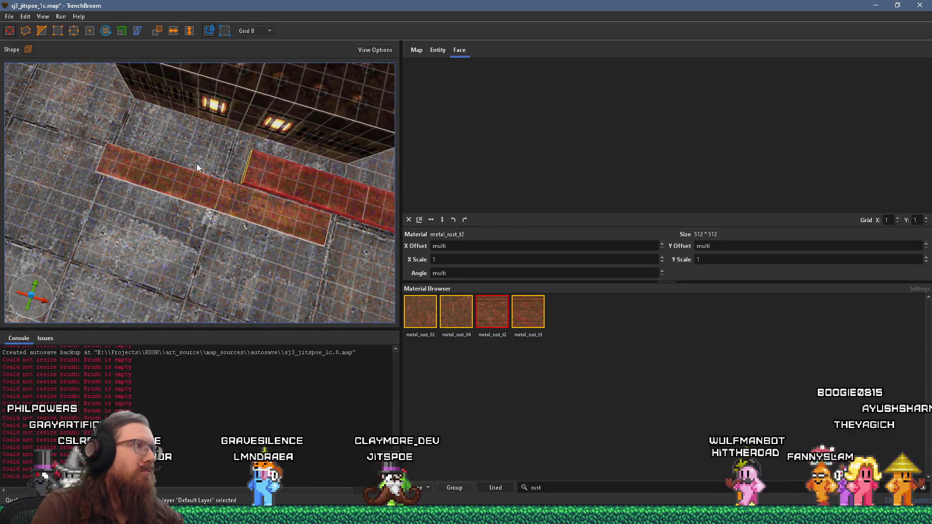
mouse_move(47, 123)
left_mouse_down()
mouse_move(165, 168)
mouse_move(247, 143)
mouse_move(263, 149)
mouse_move(367, 67)
left_mouse_up()
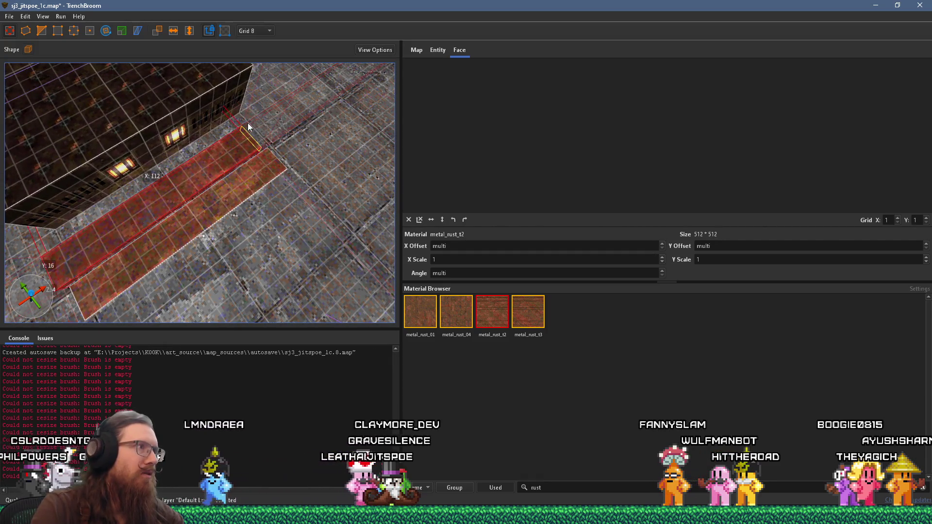
left_click_drag(263, 120, 205, 136)
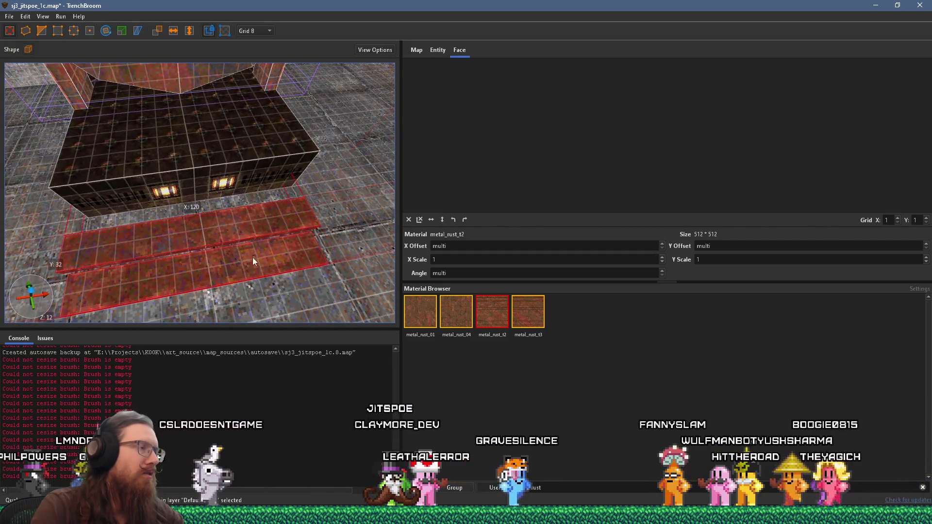
mouse_move(259, 228)
left_mouse_down()
mouse_move(245, 169)
mouse_move(195, 211)
mouse_move(233, 224)
mouse_move(308, 194)
mouse_move(306, 264)
mouse_move(286, 209)
left_mouse_up()
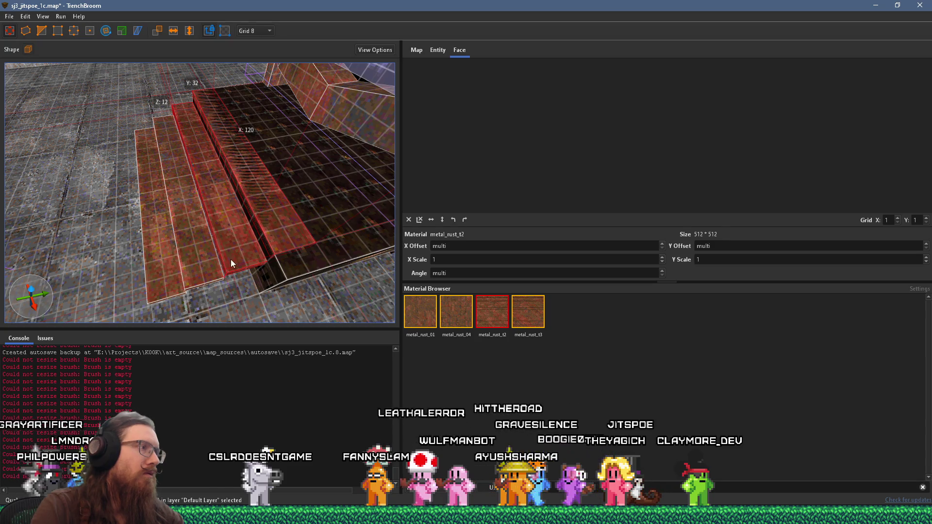
- Trim the selected stair plates to the pedestal's width
left_click(194, 262, "ctrl")
left_click(163, 279, "ctrl")
mouse_move(218, 236)
left_mouse_down()
mouse_move(173, 247)
mouse_move(295, 272)
mouse_move(246, 238)
mouse_move(294, 220)
mouse_move(290, 173)
mouse_move(290, 197)
mouse_move(370, 206)
mouse_move(241, 196)
mouse_move(219, 185)
left_mouse_up()
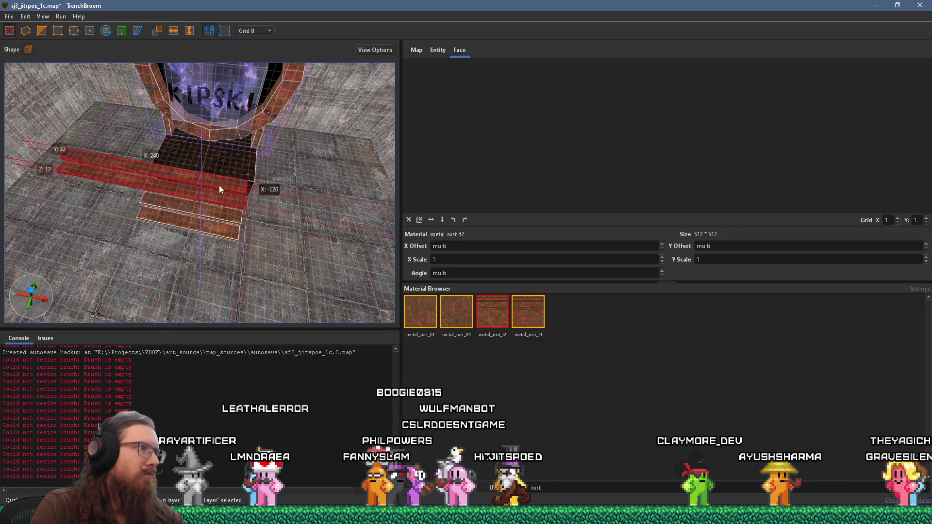
left_click_drag(101, 159, 139, 164)
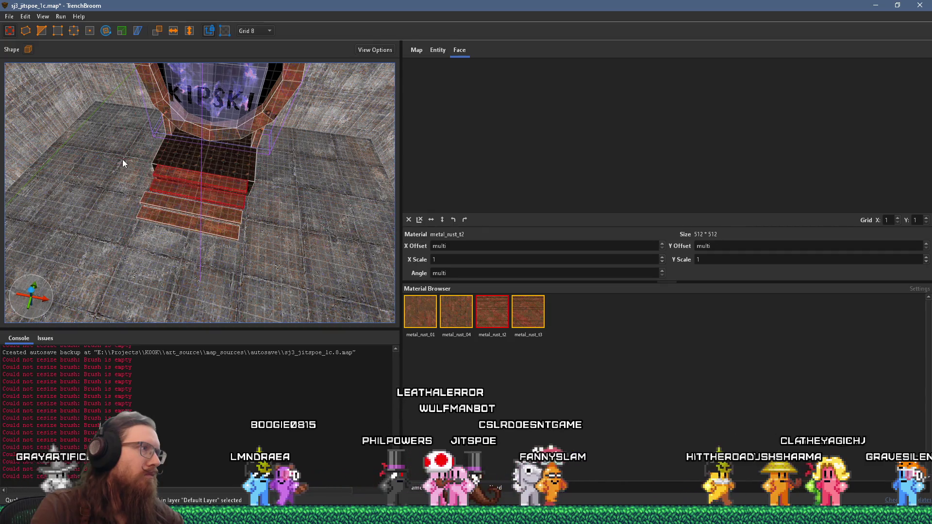
scroll(122, 159, "up", 5)
scroll(228, 246, "down", 3)
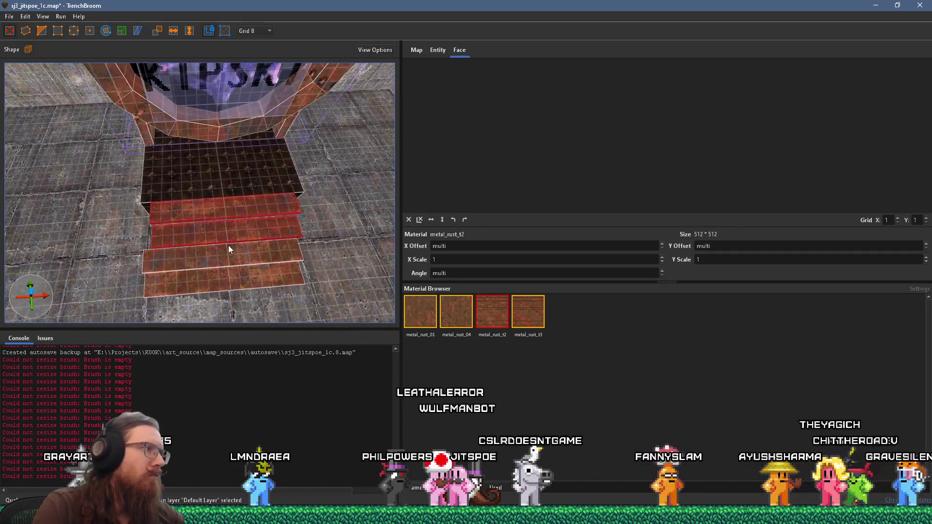
- Duplicate the four steps with Ctrl+D and raise the copies onto the platform
key("Escape")
scroll(225, 262, "up", 3)
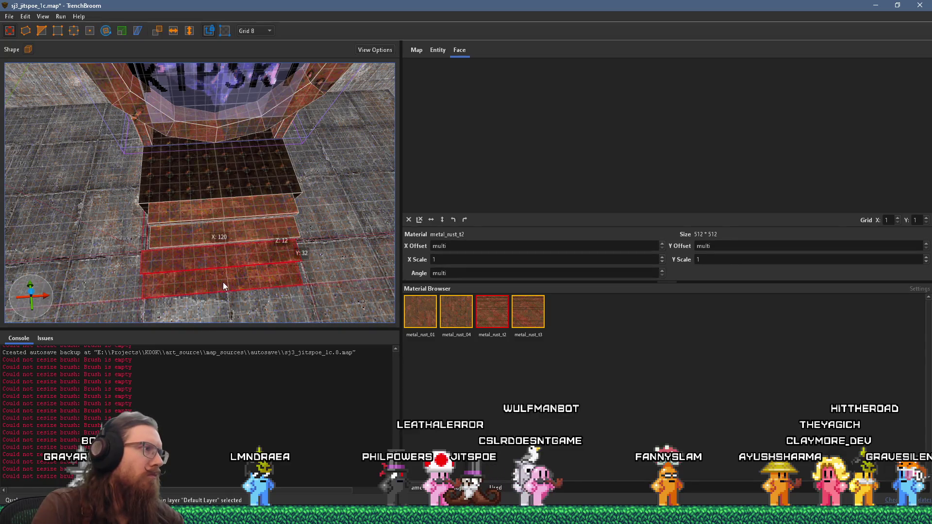
left_click(180, 265)
scroll(187, 270, "down", 2)
mouse_move(189, 272)
left_mouse_down()
mouse_move(105, 246)
mouse_move(117, 150)
mouse_move(129, 156)
mouse_move(204, 125)
mouse_move(153, 160)
mouse_move(163, 71)
mouse_move(139, 144)
mouse_move(197, 209)
left_mouse_up()
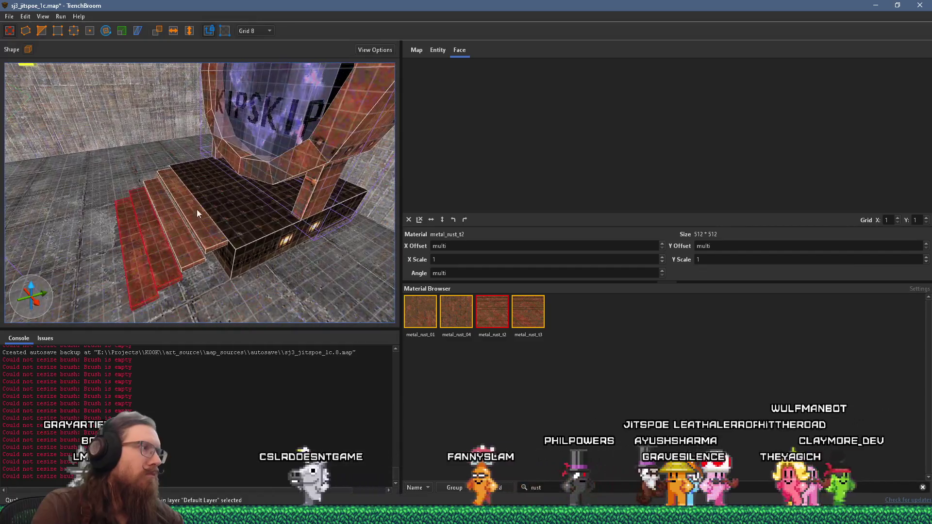
left_click(191, 248, "ctrl")
key("ctrl+d")
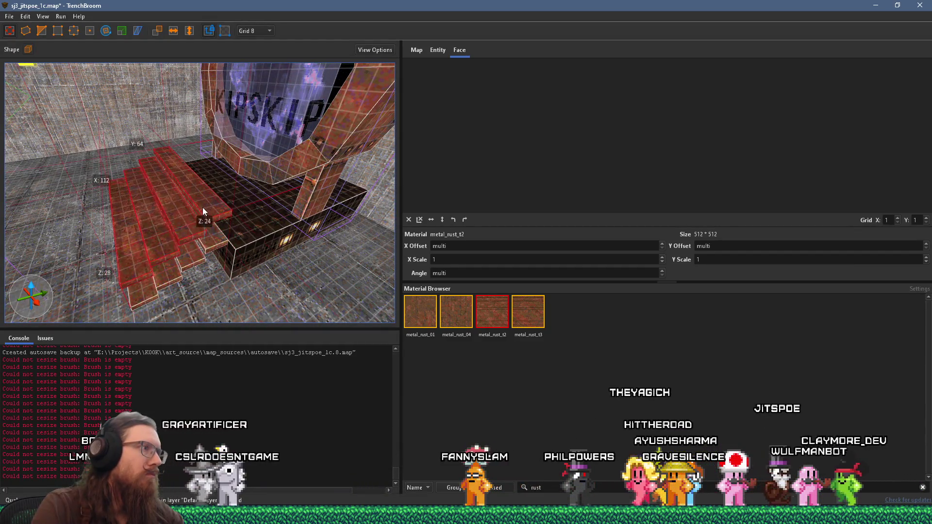
mouse_move(135, 239)
left_mouse_down()
mouse_move(220, 209)
mouse_move(150, 215)
mouse_move(191, 193)
mouse_move(208, 214)
mouse_move(235, 214)
left_mouse_up()
key("Escape")
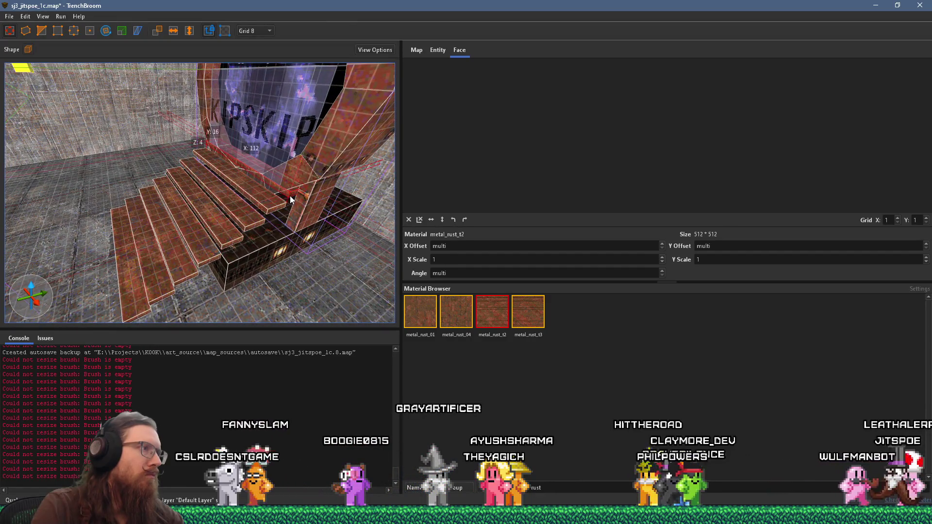
mouse_move(220, 269)
left_mouse_down()
mouse_move(234, 259)
mouse_move(253, 184)
left_mouse_up()
left_click(250, 187)
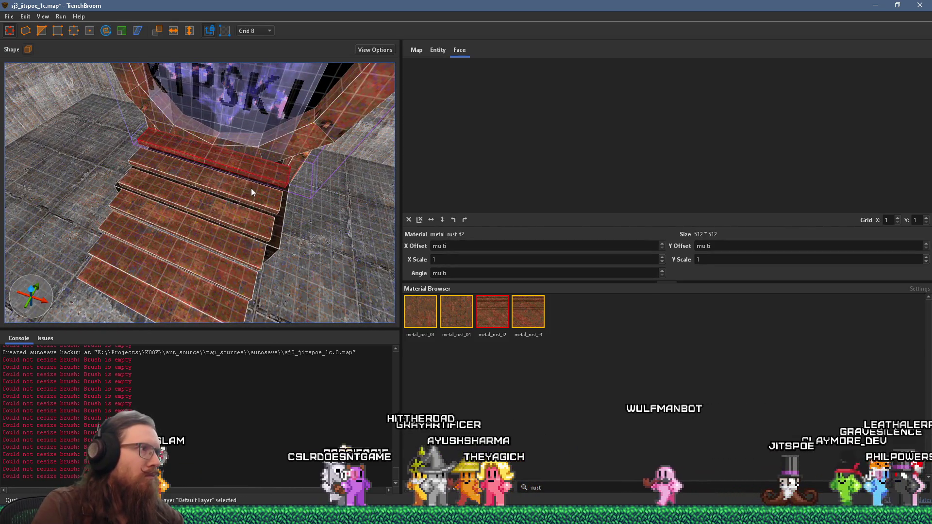
left_click(252, 192, "ctrl")
left_click(248, 217, "ctrl")
mouse_move(234, 219)
left_mouse_down()
mouse_move(217, 219)
mouse_move(129, 170)
mouse_move(126, 142)
left_mouse_up()
left_click(171, 187, "ctrl")
left_click(148, 210, "ctrl")
left_click(104, 236, "ctrl")
left_click(103, 243, "ctrl")
mouse_move(102, 243)
left_mouse_down()
mouse_move(146, 265)
mouse_move(173, 215)
mouse_move(147, 216)
mouse_move(181, 241)
mouse_move(164, 261)
left_mouse_up()
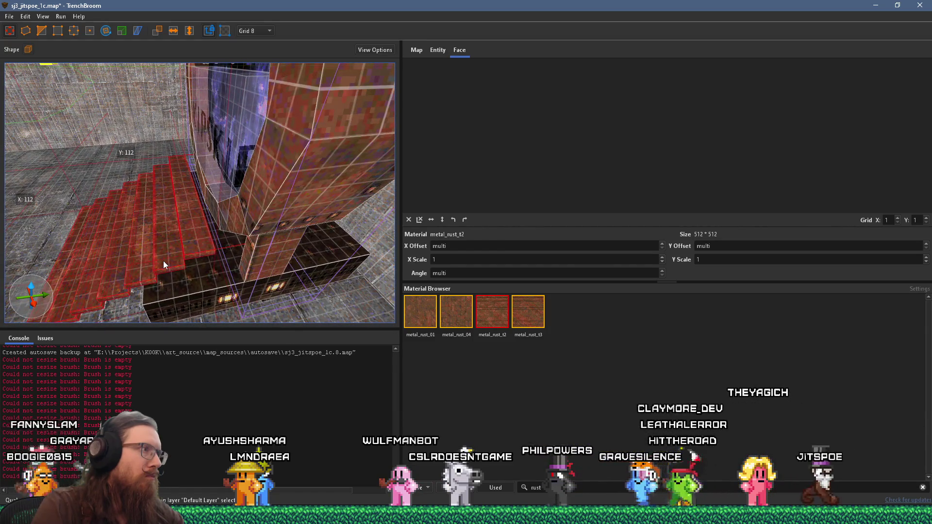
left_click(213, 234)
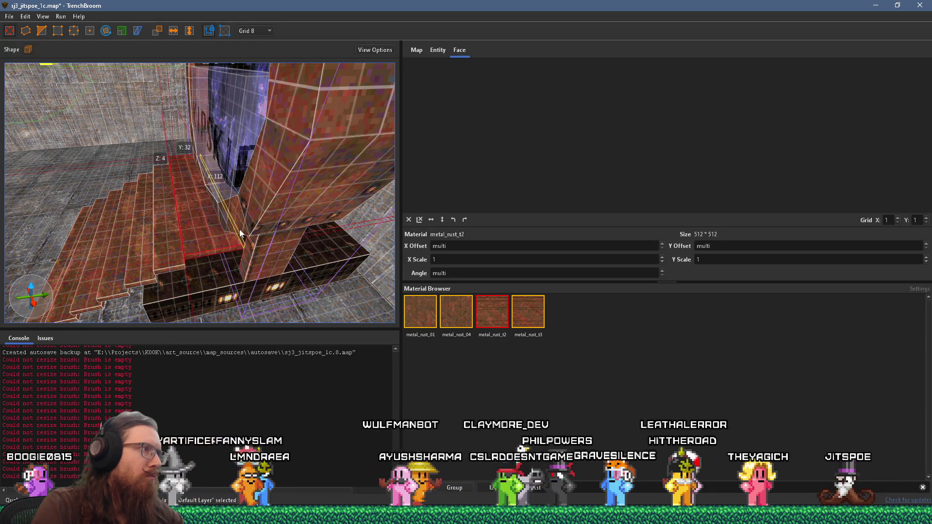
mouse_move(214, 236)
left_mouse_down()
mouse_move(194, 265)
mouse_move(218, 284)
left_mouse_up()
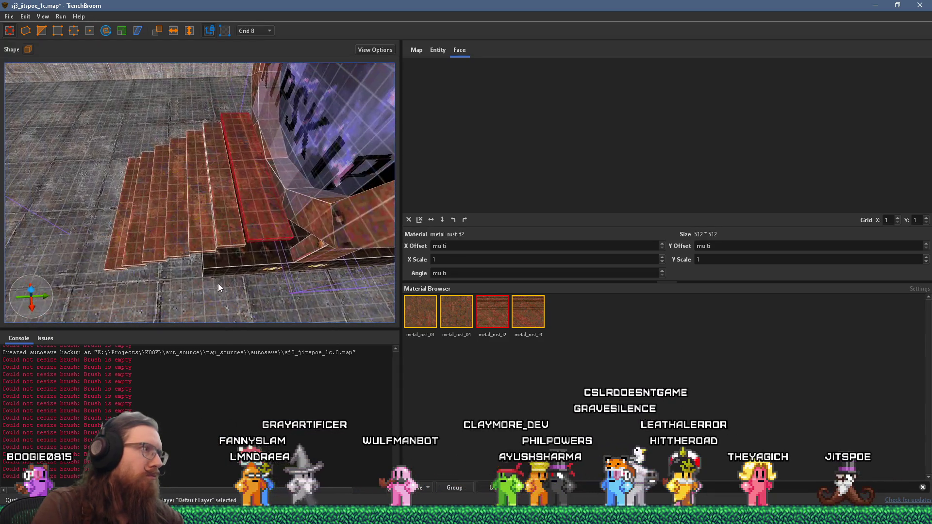
left_click(124, 243)
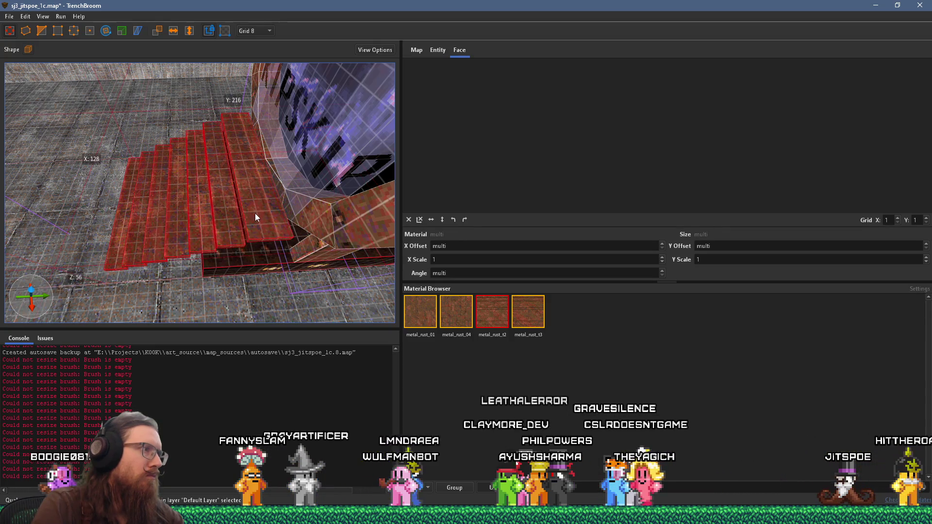
key("Escape")
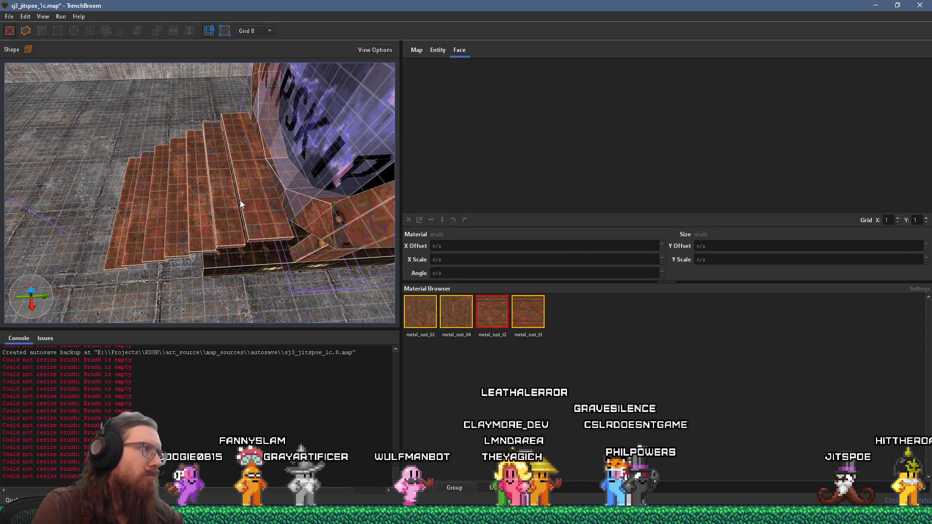
left_click_drag(239, 201, 204, 213)
left_click(204, 213)
left_click(211, 213)
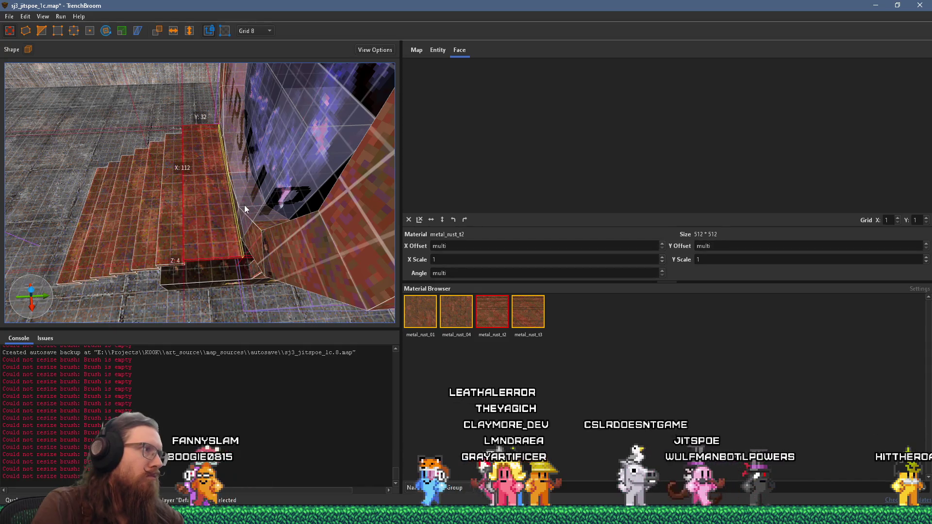
left_click(220, 214, "shift")
mouse_move(689, 180)
left_mouse_down()
mouse_move(759, 129)
mouse_move(739, 164)
mouse_move(740, 152)
left_mouse_up()
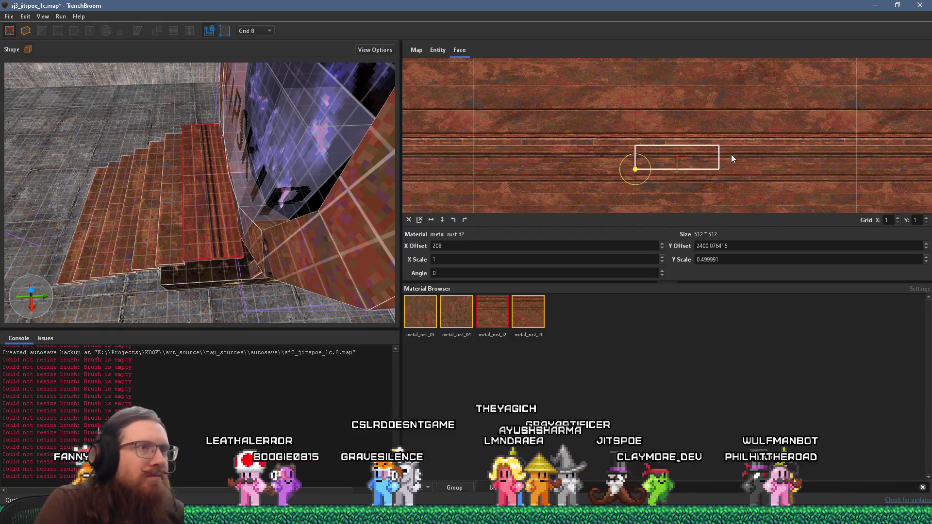
- Undo the texture squash and set the next step face's X offset to 112, then 8
key("ctrl+z")
key("ctrl+z")
mouse_move(639, 123)
left_mouse_down()
mouse_move(638, 114)
mouse_move(638, 139)
left_mouse_up()
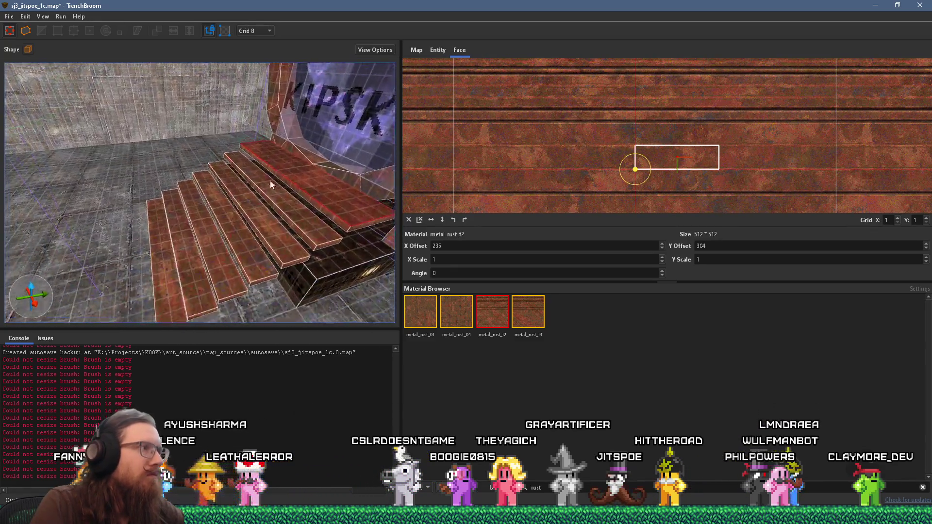
left_click(263, 212, "shift")
double_click(513, 246)
type("112")
key("Return")
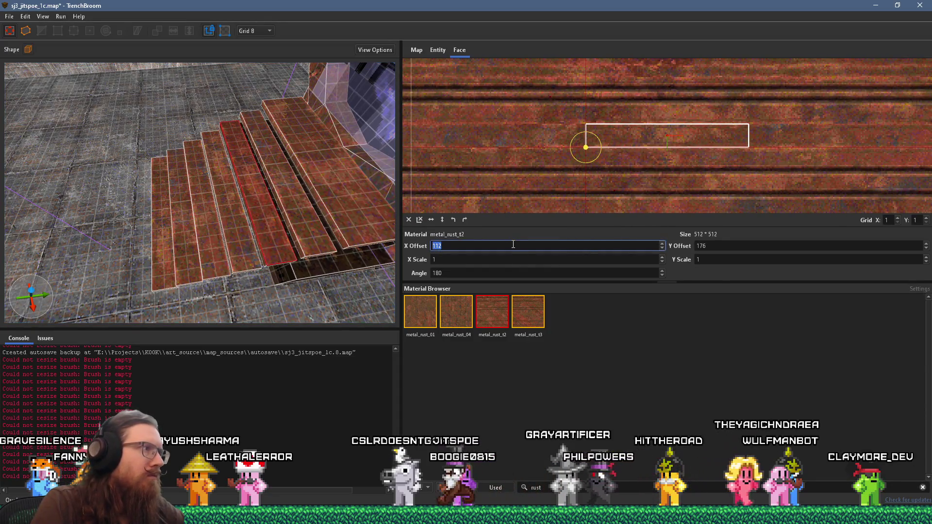
type("8")
key("Return")
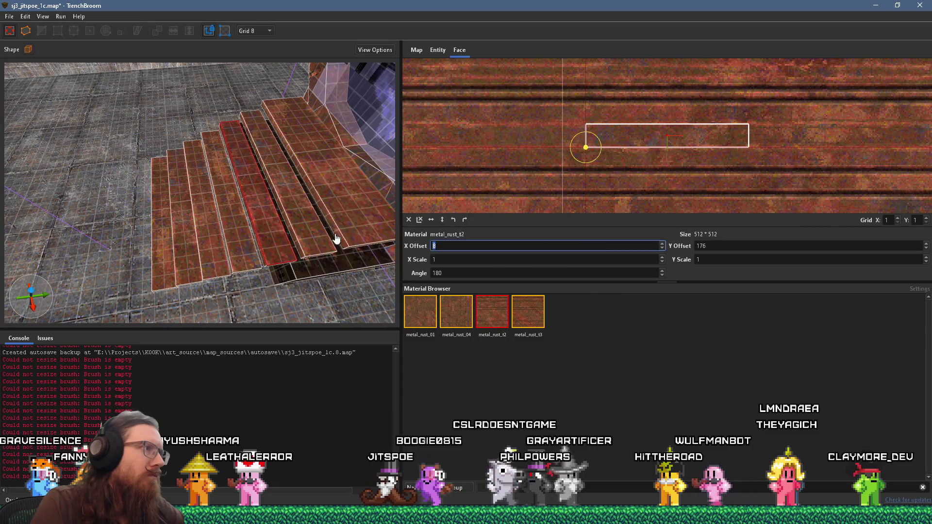
- Give the adjacent step face an X offset of -72, then select a lower stair plate
left_click(315, 226, "shift")
double_click(477, 249)
type("-72")
key("Return")
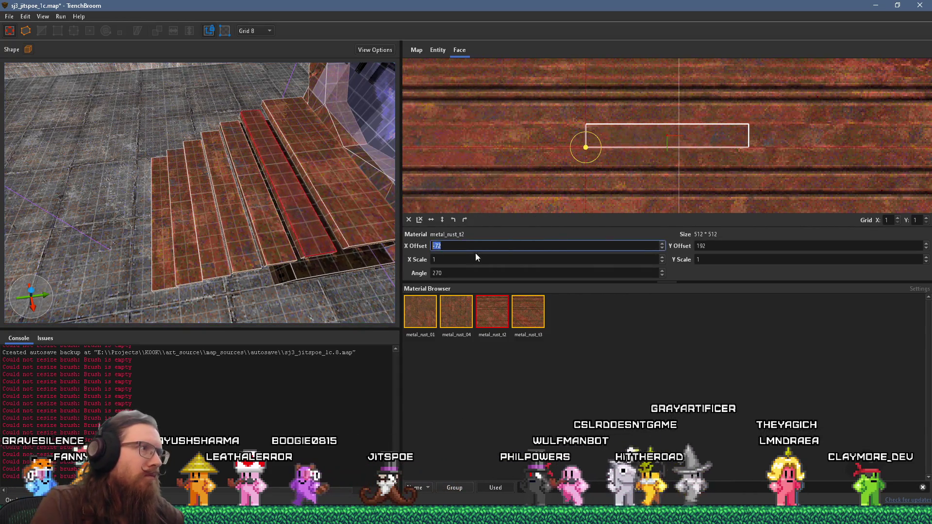
mouse_move(266, 206)
left_mouse_down()
mouse_move(229, 198)
mouse_move(209, 160)
mouse_move(235, 218)
mouse_move(195, 223)
mouse_move(168, 207)
mouse_move(102, 121)
mouse_move(143, 86)
mouse_move(150, 176)
mouse_move(219, 185)
mouse_move(214, 248)
mouse_move(214, 226)
left_mouse_up()
key("Escape")
left_click(215, 248)
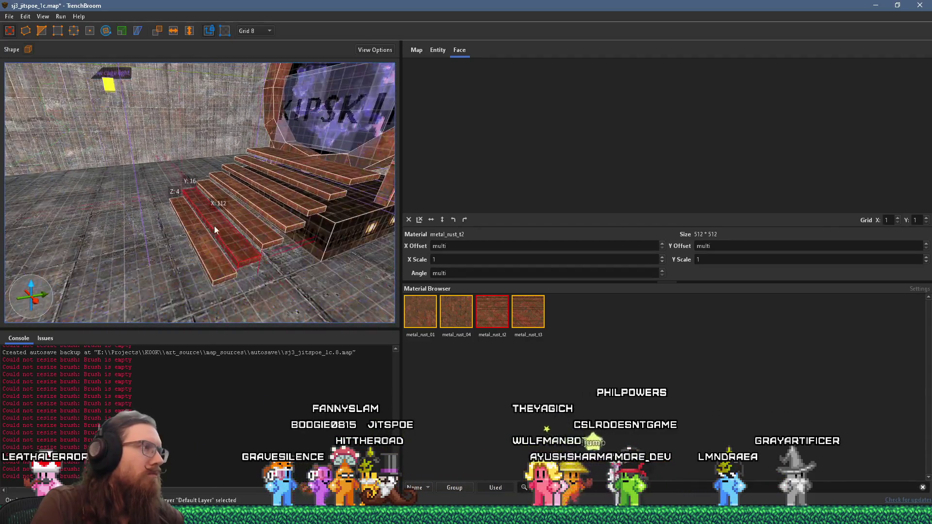
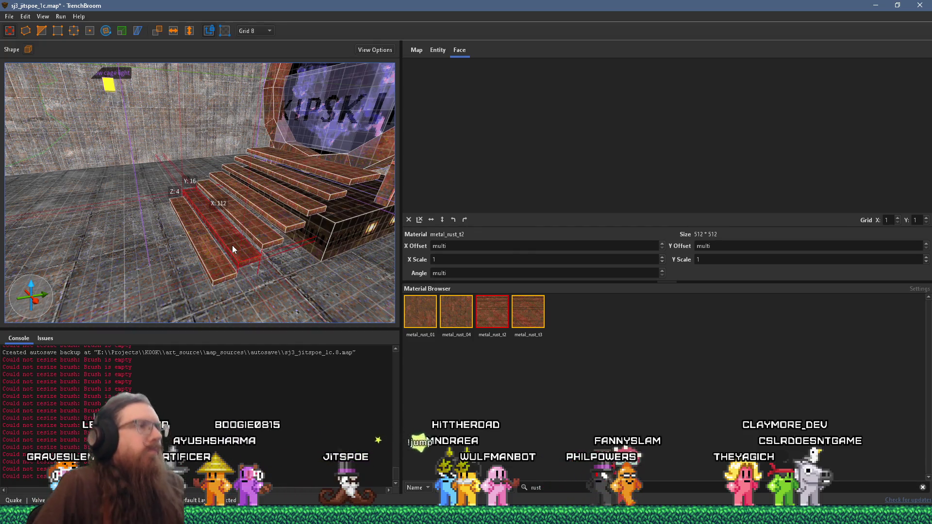
- Sample the metal_rust_04 material from the existing pillar and clear the selection
mouse_move(231, 217)
left_mouse_down()
mouse_move(295, 242)
mouse_move(197, 262)
mouse_move(45, 238)
left_mouse_up()
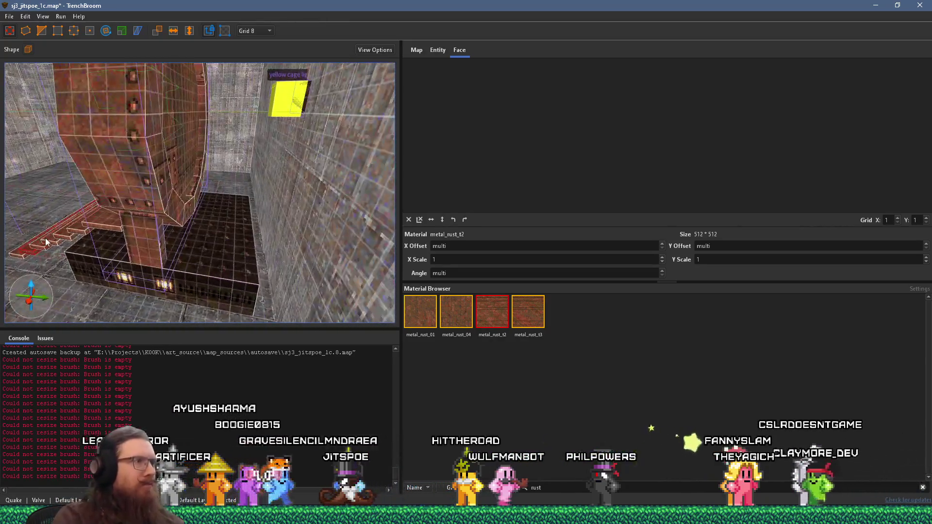
mouse_move(117, 233)
left_mouse_down()
mouse_move(173, 238)
mouse_move(219, 272)
left_mouse_up()
key("Escape")
left_click(182, 252, "shift")
key("Escape")
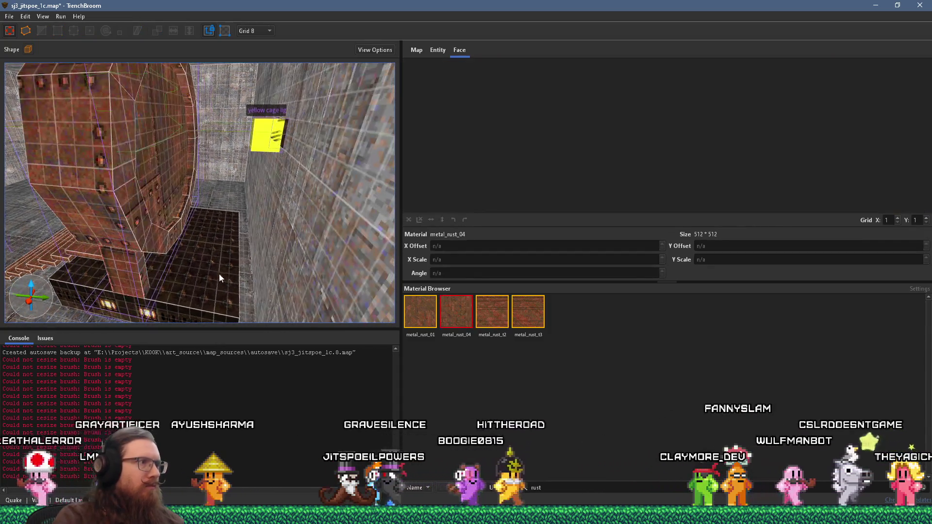
- Set the brush shape to a solid, non-hollow Cylinder
left_click(28, 49)
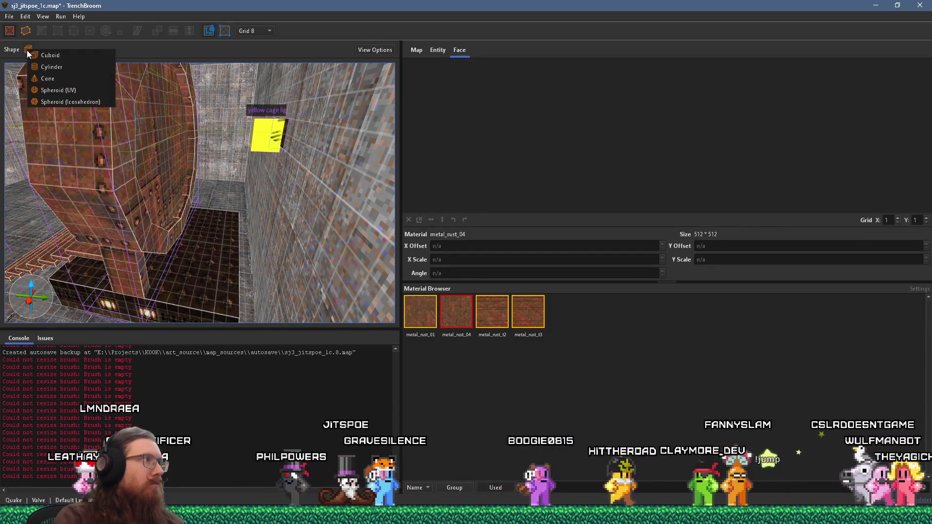
left_click(58, 79)
mouse_move(149, 155)
left_mouse_down()
mouse_move(190, 268)
mouse_move(211, 292)
mouse_move(213, 272)
left_mouse_up()
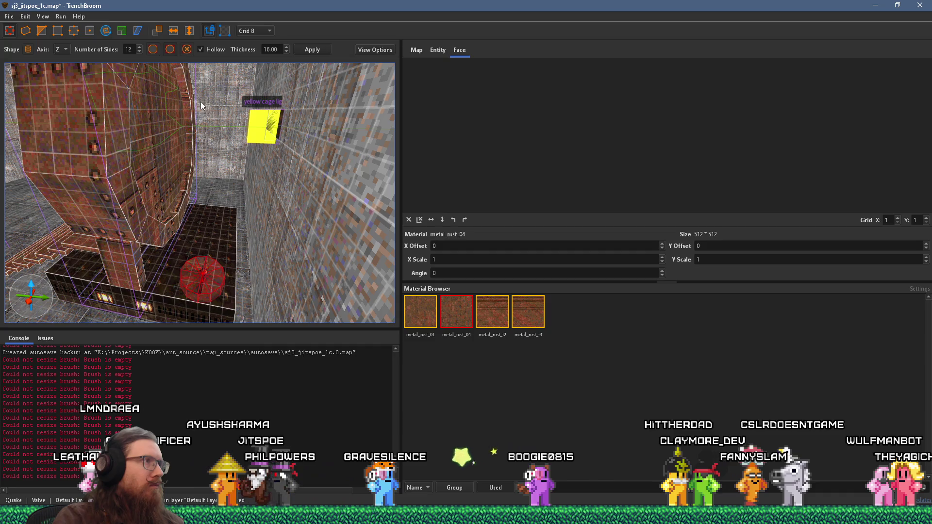
left_click(201, 49)
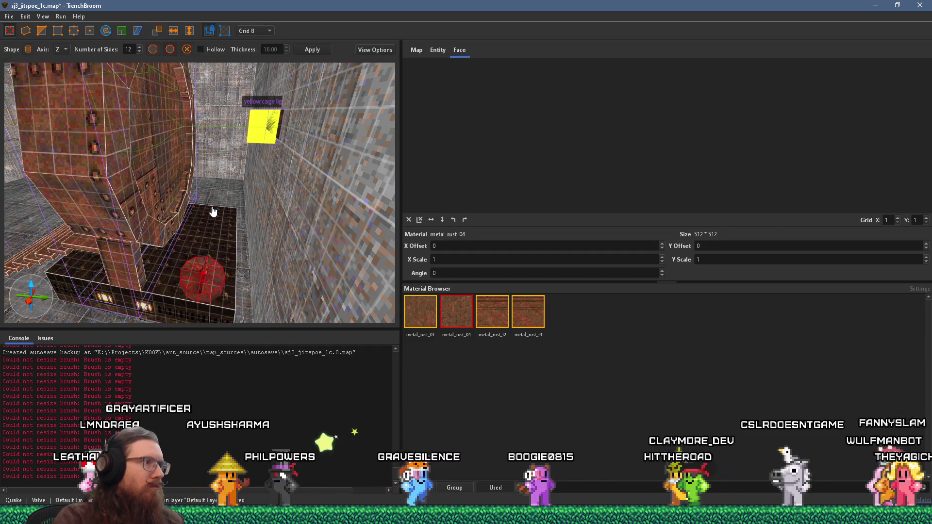
- Draw a 12-sided cylinder about 32×32×72 on the floor beside the stairs
mouse_move(212, 245)
left_mouse_down()
mouse_move(221, 249)
mouse_move(217, 159)
mouse_move(275, 176)
mouse_move(326, 144)
mouse_move(246, 160)
mouse_move(242, 227)
mouse_move(233, 210)
mouse_move(155, 278)
mouse_move(125, 252)
mouse_move(211, 237)
mouse_move(165, 164)
mouse_move(168, 147)
mouse_move(135, 121)
left_mouse_up()
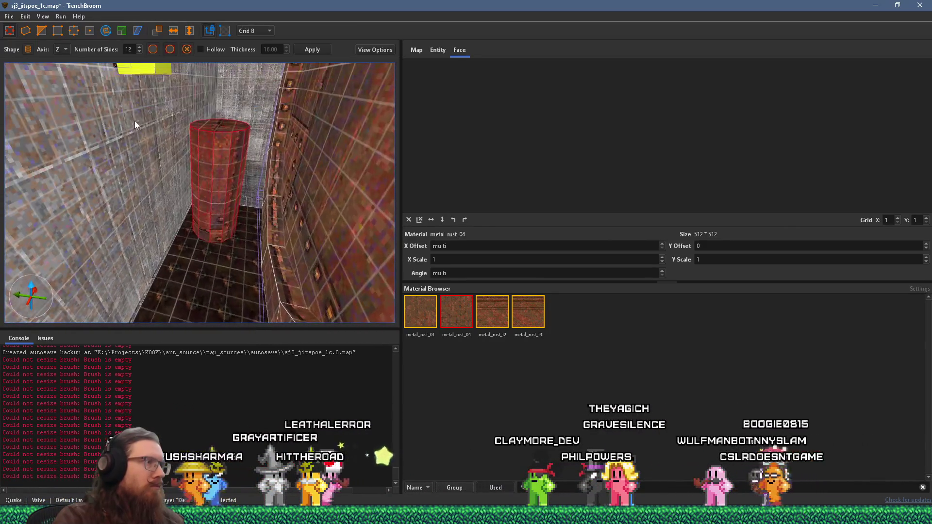
mouse_move(211, 158)
left_mouse_down()
mouse_move(233, 167)
mouse_move(232, 211)
mouse_move(251, 220)
mouse_move(238, 215)
mouse_move(234, 163)
mouse_move(194, 203)
mouse_move(263, 187)
mouse_move(86, 198)
mouse_move(216, 182)
mouse_move(248, 168)
left_mouse_up()
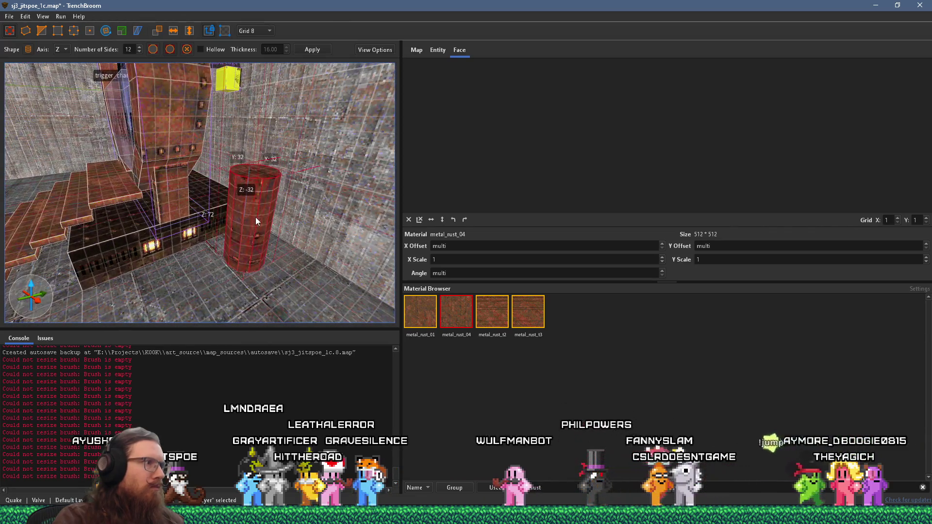
mouse_move(246, 205)
left_mouse_down()
mouse_move(260, 199)
mouse_move(208, 196)
mouse_move(269, 233)
mouse_move(284, 181)
mouse_move(265, 250)
mouse_move(237, 217)
mouse_move(127, 177)
mouse_move(164, 165)
mouse_move(168, 118)
mouse_move(193, 132)
mouse_move(180, 120)
mouse_move(198, 208)
mouse_move(194, 84)
mouse_move(190, 145)
mouse_move(202, 153)
mouse_move(174, 99)
left_mouse_up()
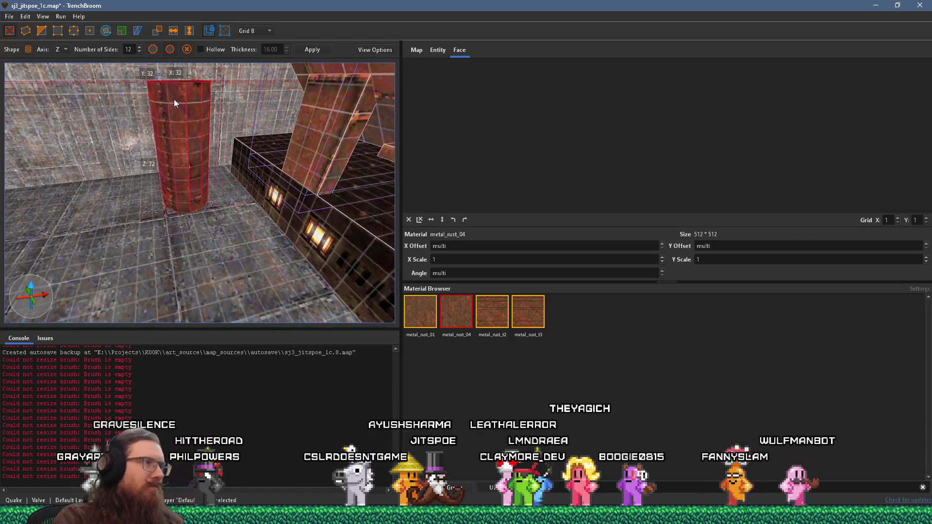
left_click(184, 153, "shift")
- Adjust the cylinder face texture and undo the accidental metal_rust_04 floor retexture
mouse_move(159, 160)
left_mouse_down()
mouse_move(53, 196)
mouse_move(212, 195)
left_mouse_up()
left_click(204, 202, "alt+shift")
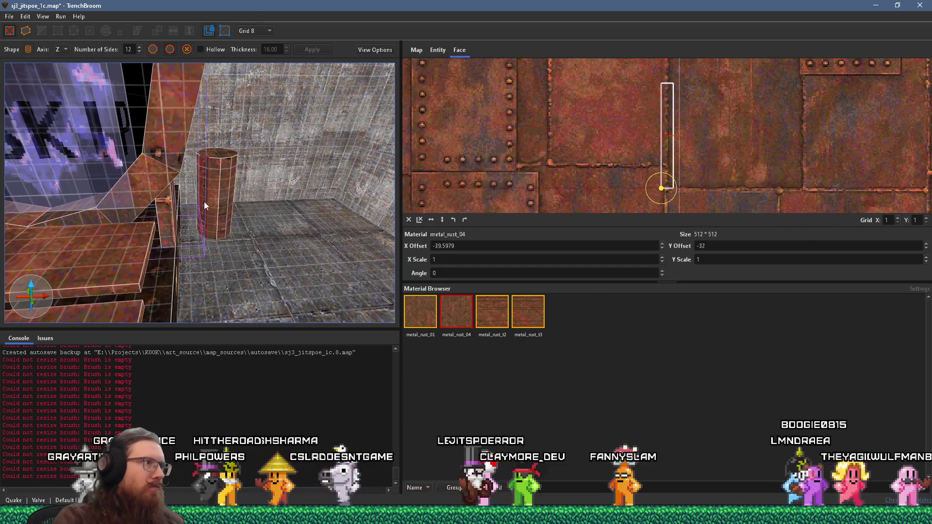
left_click(238, 204, "alt+shift")
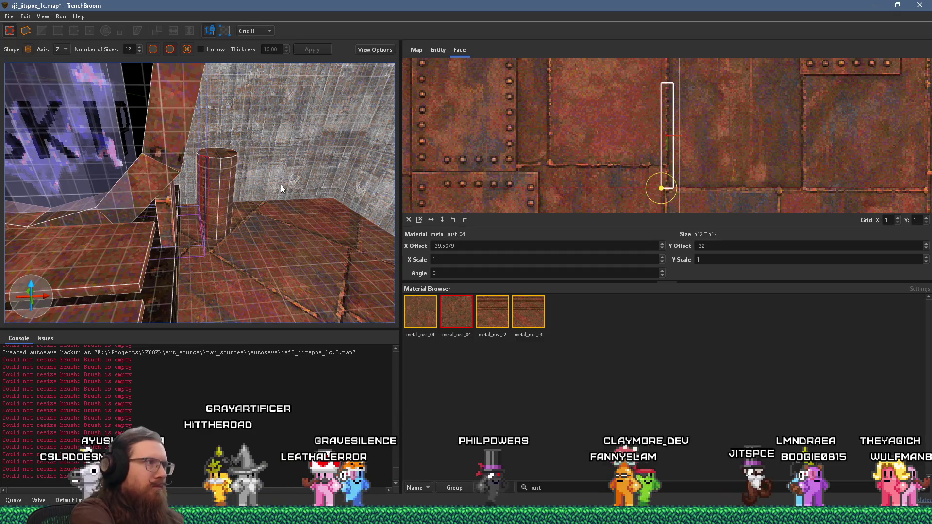
key("ctrl+z")
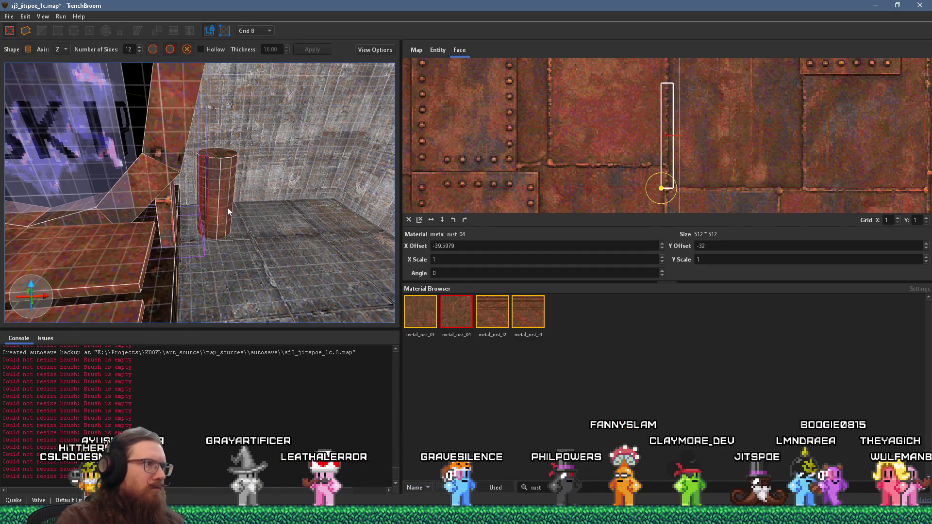
- Draw a 16-unit-high cylinder on top of the pillar by the portal
left_click_drag(168, 222, 383, 231)
mouse_move(210, 212)
left_mouse_down()
mouse_move(330, 203)
mouse_move(97, 187)
mouse_move(139, 181)
mouse_move(117, 167)
mouse_move(185, 247)
left_mouse_up()
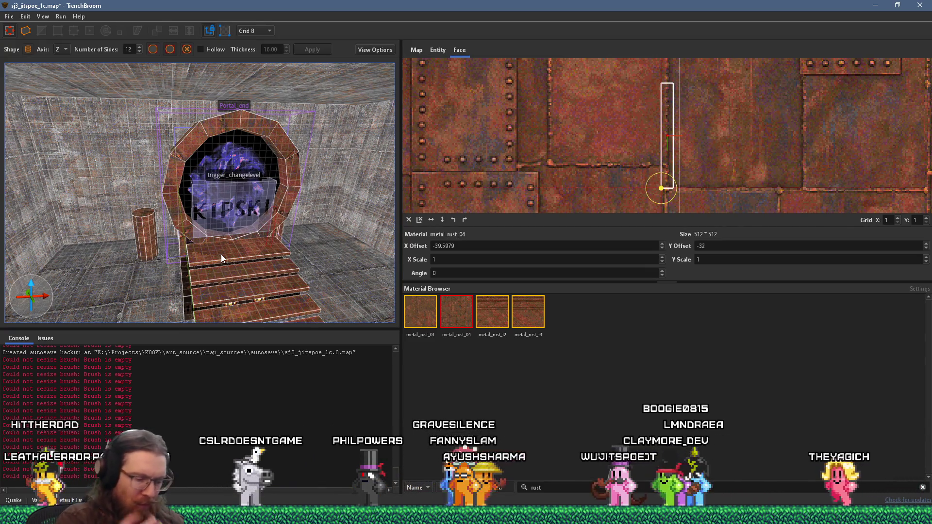
mouse_move(270, 230)
left_mouse_down()
mouse_move(248, 232)
mouse_move(264, 209)
mouse_move(124, 142)
mouse_move(214, 185)
mouse_move(197, 226)
left_mouse_up()
left_click_drag(219, 256, 214, 232)
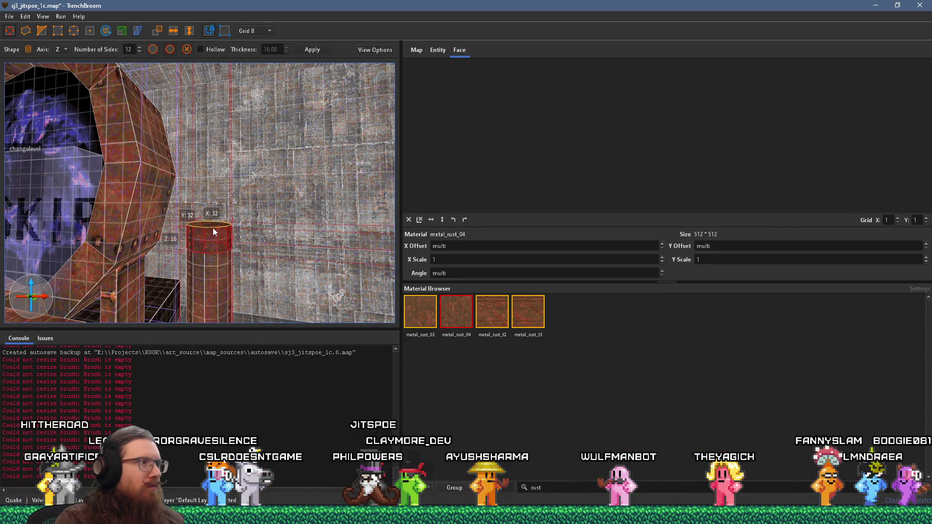
- Scale the 16-unit cylinder wider into a collar and reset its face offsets and angle to 0
left_click(120, 31)
mouse_move(173, 130)
left_mouse_down()
mouse_move(170, 204)
mouse_move(187, 166)
mouse_move(122, 185)
mouse_move(129, 217)
mouse_move(152, 165)
left_mouse_up()
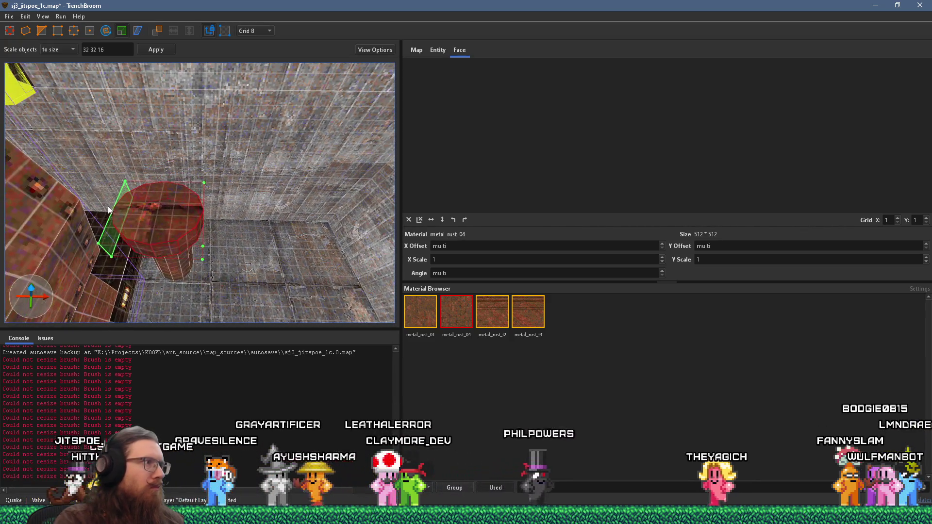
left_click(419, 221)
mouse_move(363, 235)
left_mouse_down()
mouse_move(223, 170)
mouse_move(234, 186)
mouse_move(228, 198)
mouse_move(297, 190)
mouse_move(222, 207)
mouse_move(212, 199)
mouse_move(268, 191)
mouse_move(103, 187)
mouse_move(305, 255)
mouse_move(293, 257)
mouse_move(258, 249)
mouse_move(185, 168)
mouse_move(108, 153)
mouse_move(61, 168)
mouse_move(134, 162)
mouse_move(139, 255)
left_mouse_up()
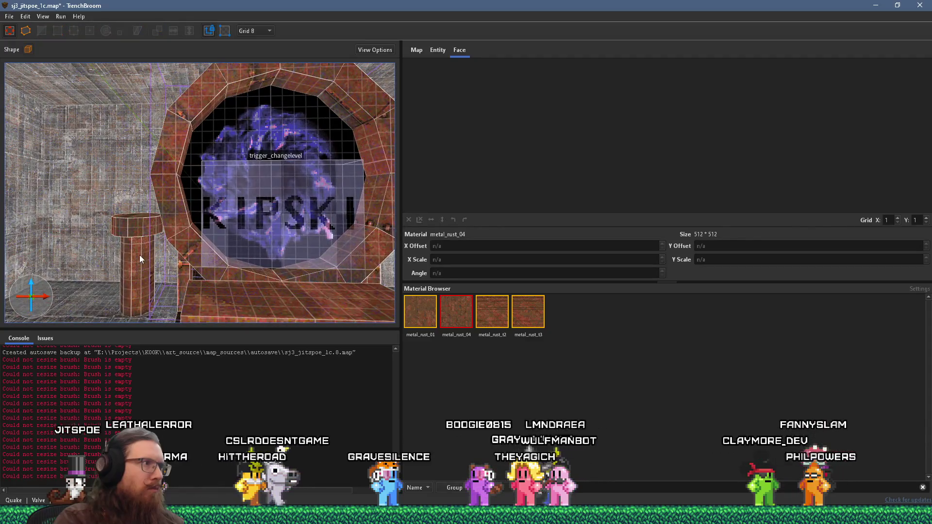
left_click_drag(210, 258, 240, 261)
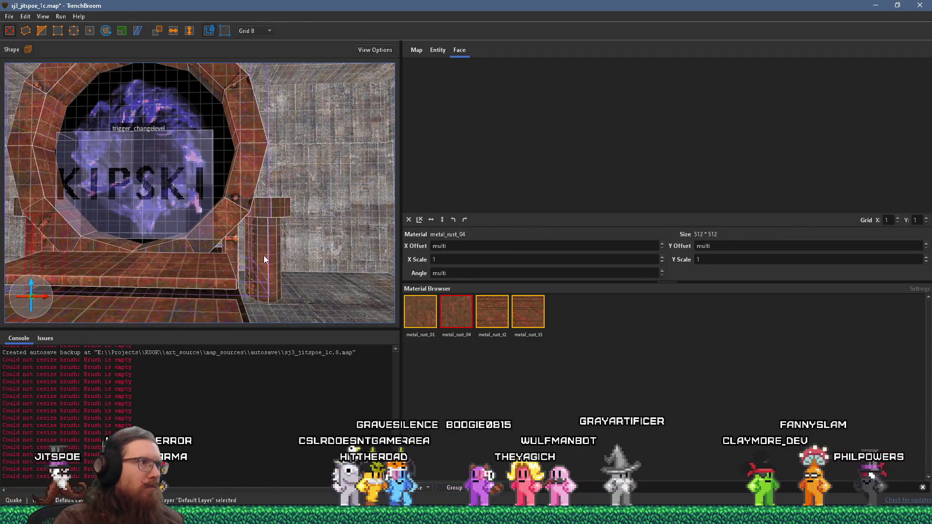
mouse_move(269, 101)
left_mouse_down()
mouse_move(272, 151)
mouse_move(214, 220)
mouse_move(224, 127)
mouse_move(244, 191)
mouse_move(159, 240)
mouse_move(130, 242)
mouse_move(97, 226)
mouse_move(135, 196)
left_mouse_up()
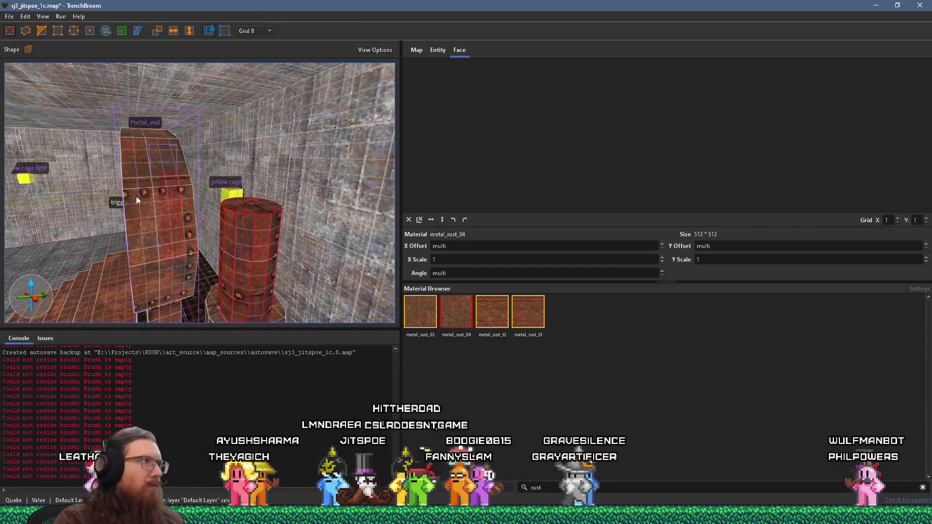
mouse_move(246, 240)
left_mouse_down()
mouse_move(217, 258)
mouse_move(337, 208)
left_mouse_up()
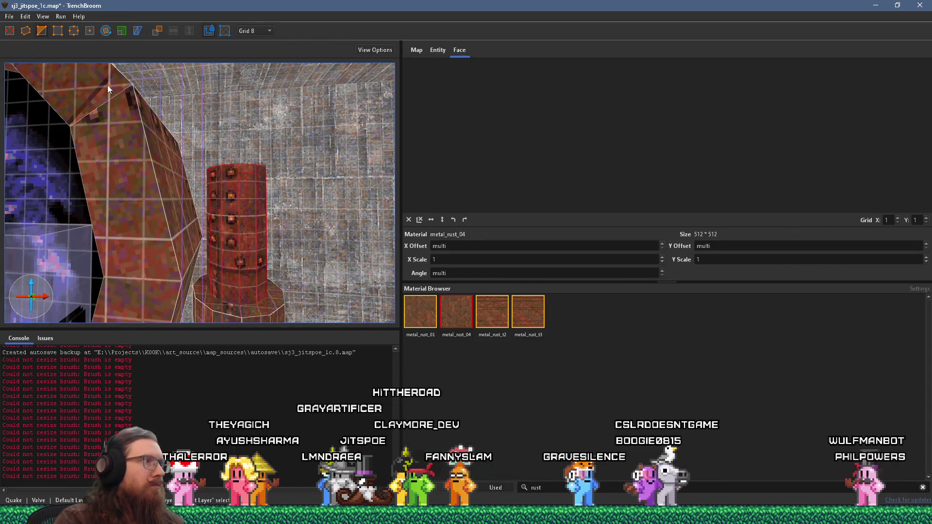
- Drag the pillar's top vertex and stretch the pipe brush upward
mouse_move(246, 191)
left_mouse_down()
mouse_move(255, 184)
mouse_move(255, 212)
mouse_move(241, 206)
left_mouse_up()
key("Escape")
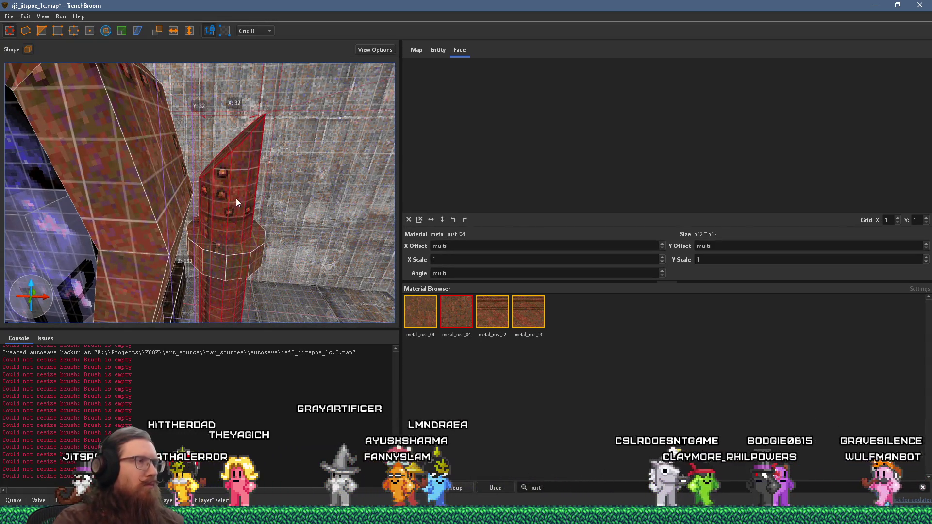
double_click(236, 198, "shift")
left_click(227, 142)
mouse_move(226, 143)
left_mouse_down()
mouse_move(219, 54)
mouse_move(123, 59)
left_mouse_up()
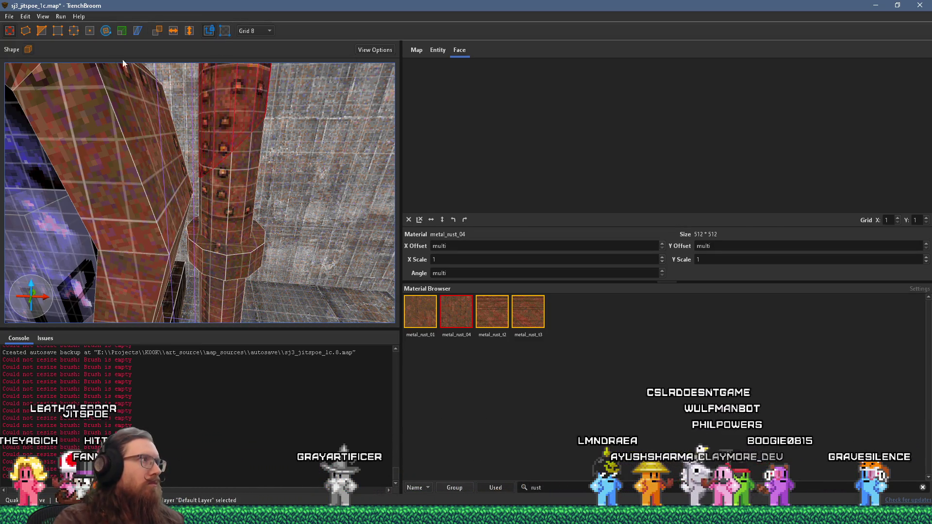
- Rotate the upper pipe section so it tilts into a bend
left_click(105, 32)
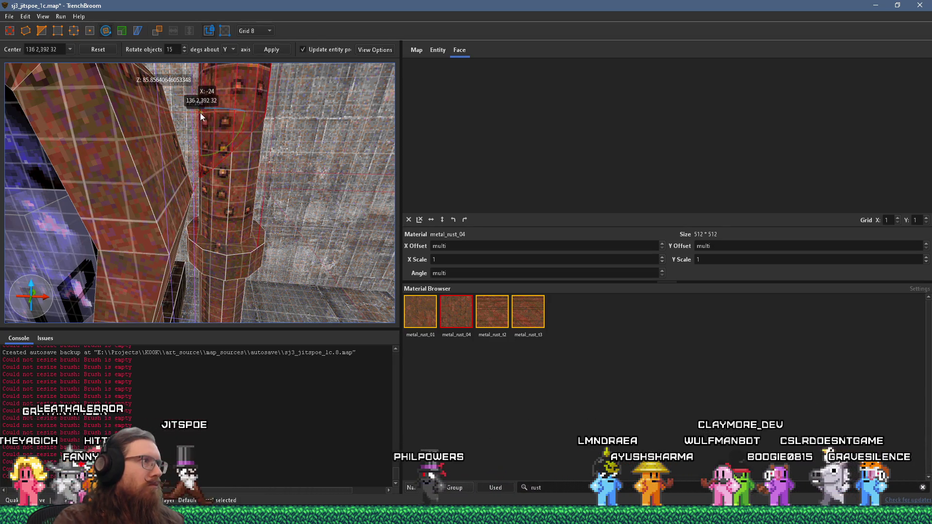
mouse_move(200, 112)
left_mouse_down()
mouse_move(215, 202)
mouse_move(248, 237)
mouse_move(219, 270)
left_mouse_up()
mouse_move(206, 192)
left_mouse_down()
mouse_move(220, 235)
mouse_move(227, 214)
left_mouse_up()
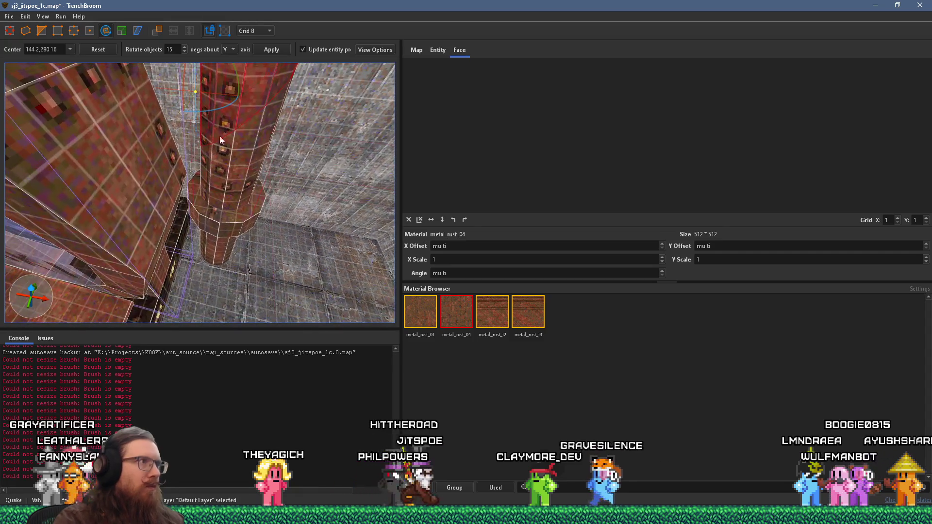
mouse_move(237, 90)
left_mouse_down()
mouse_move(223, 97)
mouse_move(255, 171)
left_mouse_up()
- Try a vertex edit on the pillar top, undo it, and deselect
key("r")
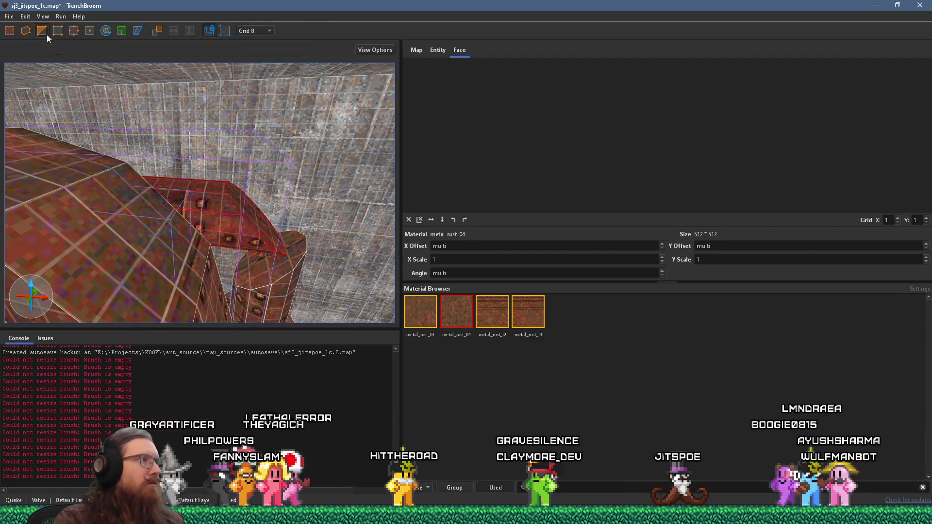
key("v")
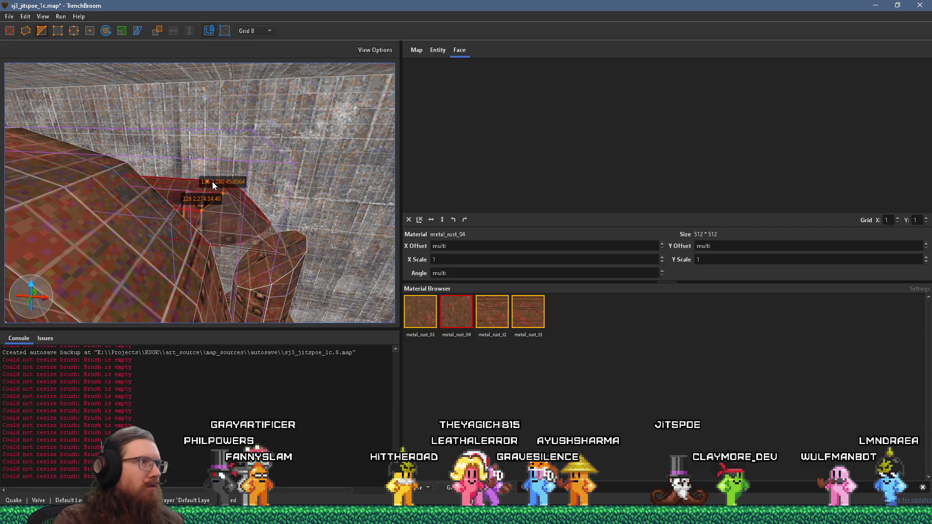
mouse_move(228, 193)
left_mouse_down()
mouse_move(202, 199)
mouse_move(187, 222)
mouse_move(213, 222)
left_mouse_up()
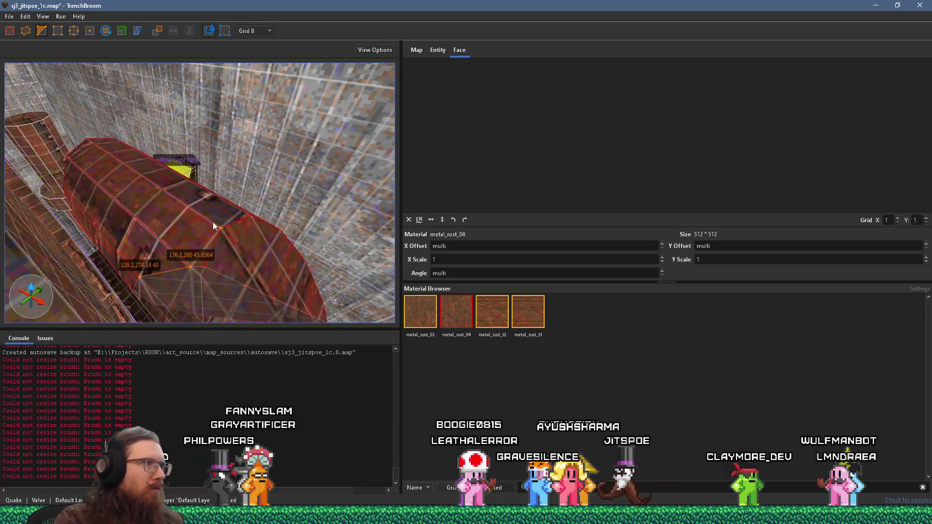
key("ctrl+z")
key("ctrl+z")
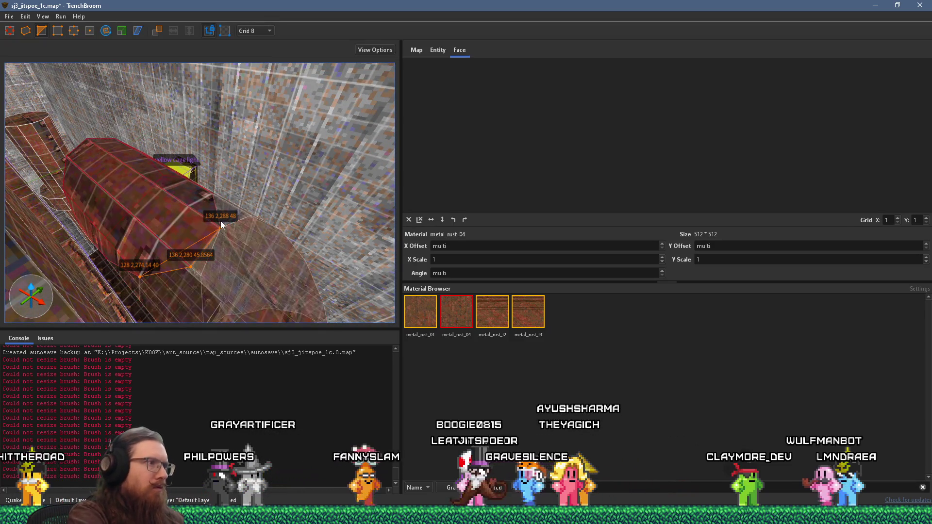
mouse_move(221, 220)
left_mouse_down()
mouse_move(208, 219)
mouse_move(200, 162)
mouse_move(170, 139)
mouse_move(229, 190)
mouse_move(229, 220)
mouse_move(241, 213)
mouse_move(155, 212)
mouse_move(203, 169)
mouse_move(214, 104)
mouse_move(221, 116)
left_mouse_up()
key("Escape")
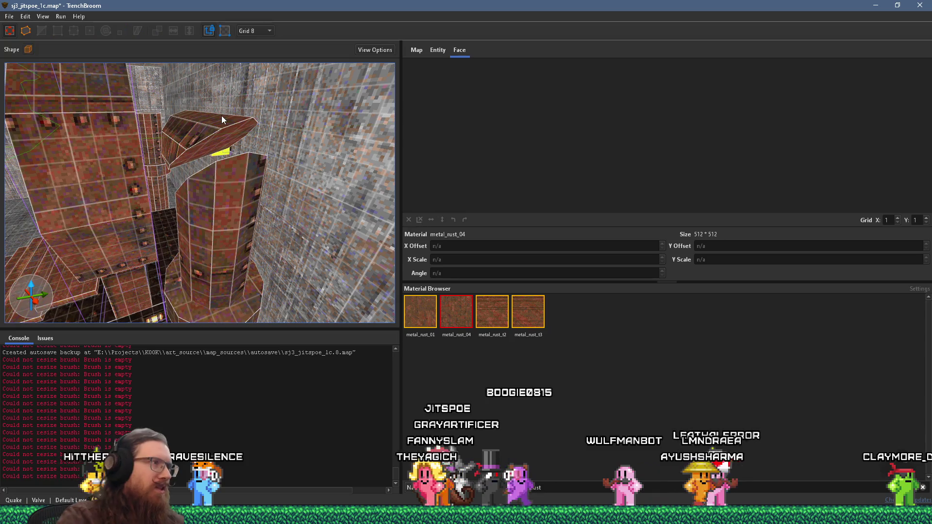
- Raise the slanted pipe section into place
left_click(226, 122)
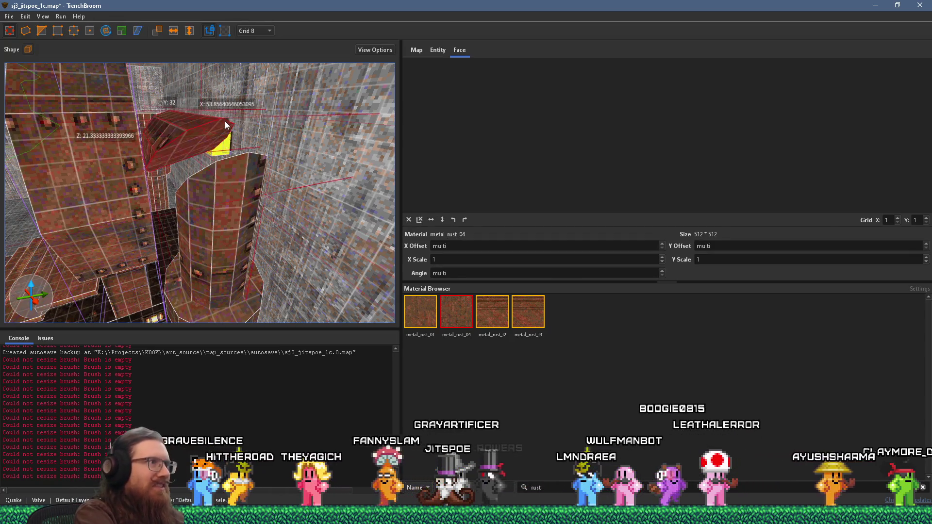
key("Page_Up")
key("Page_Up")
key("Page_Up")
left_click_drag(225, 122, 339, 164)
left_click_drag(263, 142, 79, 97)
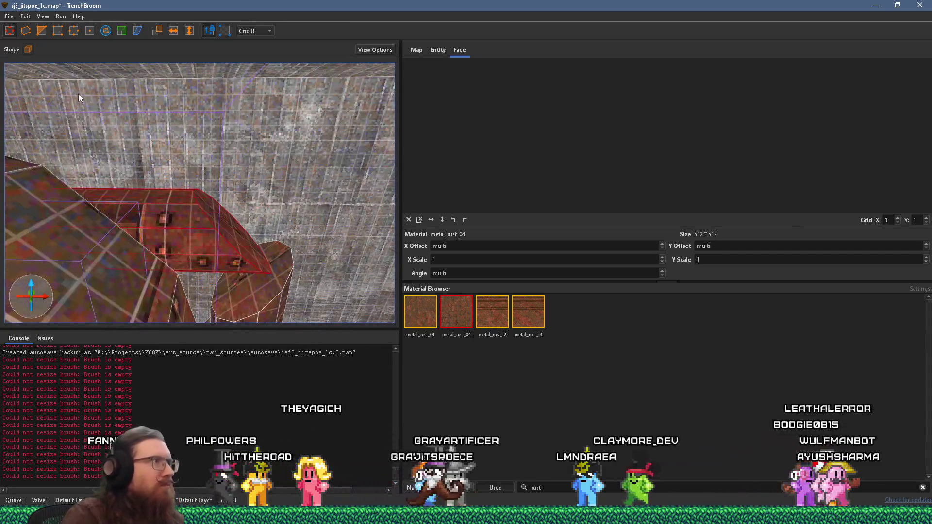
- Clip the angled pipe end with two clip points, then lengthen the piece
left_click(46, 30)
left_click(159, 154)
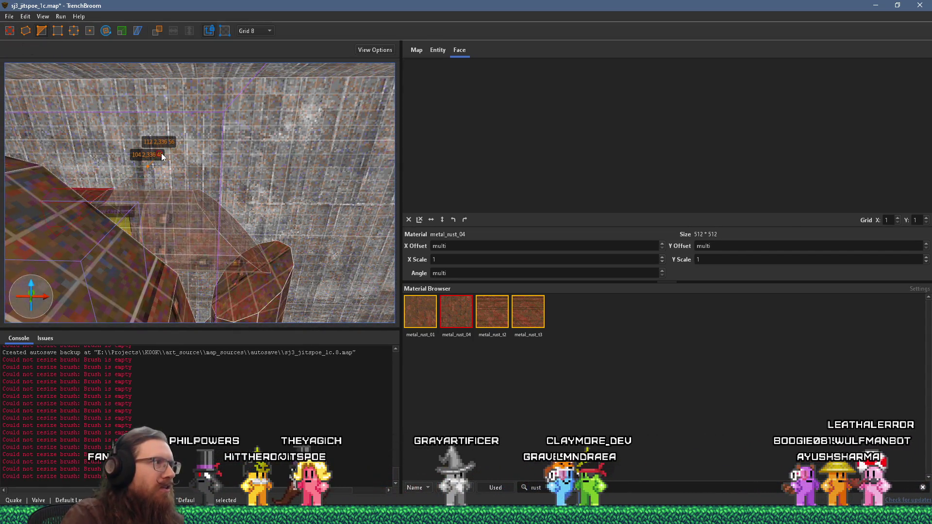
key("Escape")
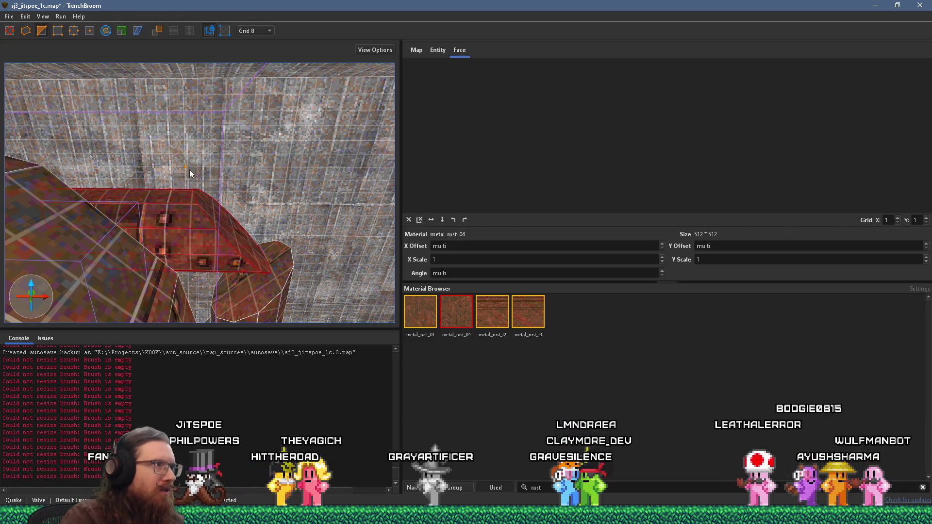
left_click(186, 161)
left_click(188, 158)
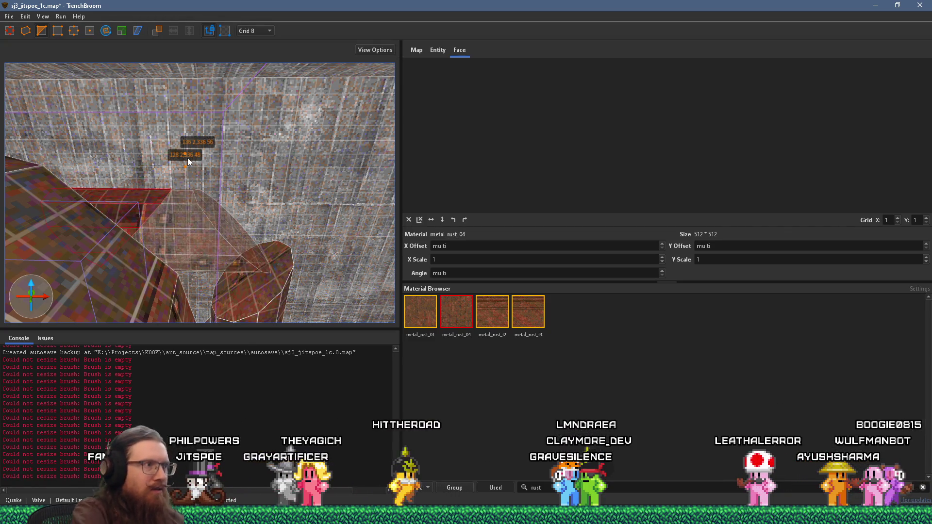
key("Return")
scroll(136, 179, "up", 5)
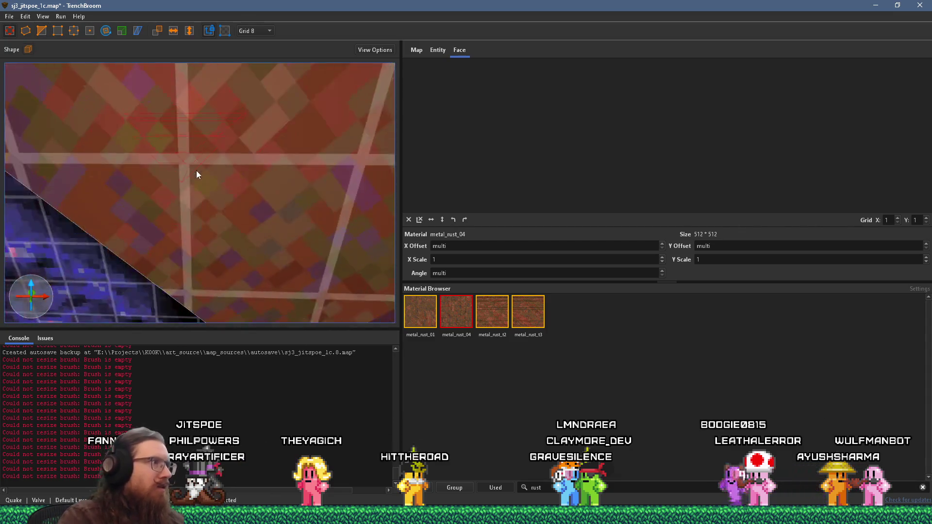
key("ctrl+z")
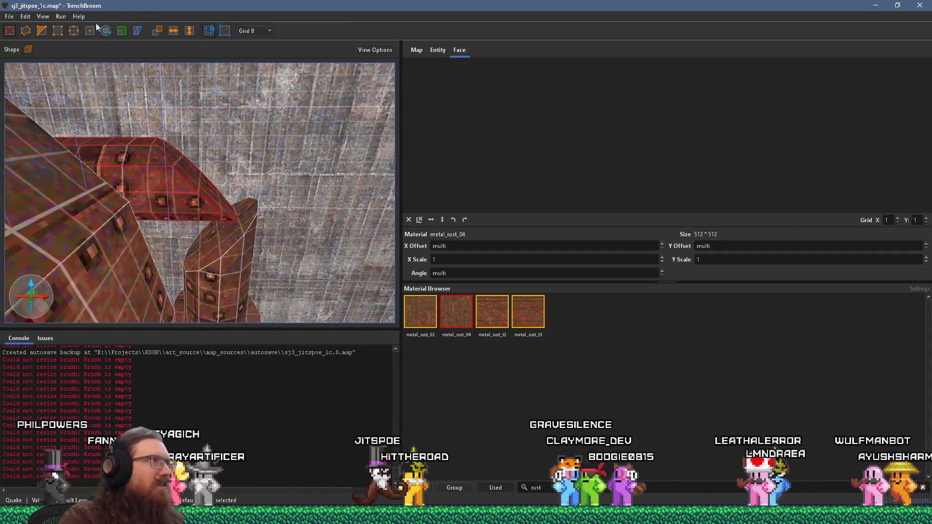
- Undo and redo the pipe lengthening, then lower its face by 8 units
key("c")
key("ctrl+z")
key("ctrl+z")
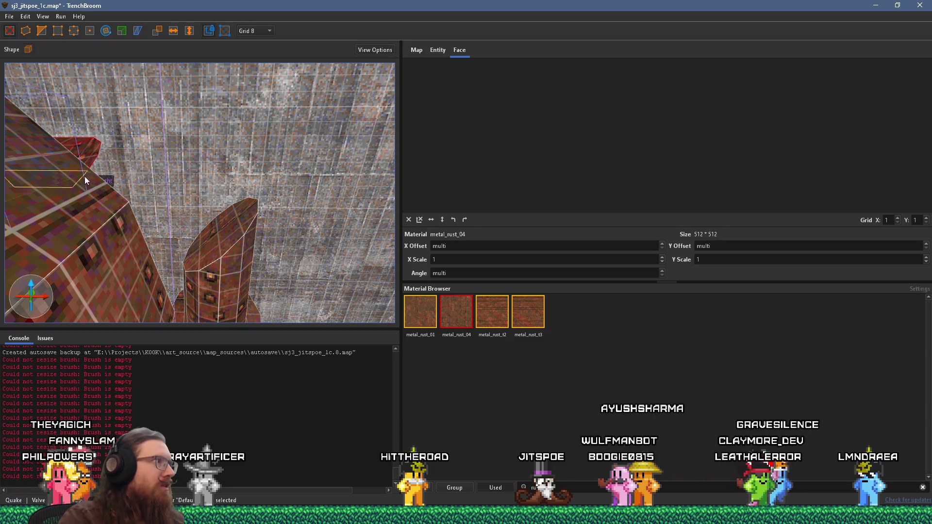
key("ctrl+shift+z")
key("ctrl+shift+z")
mouse_move(210, 184)
left_mouse_down()
mouse_move(196, 221)
mouse_move(171, 217)
mouse_move(190, 236)
mouse_move(220, 235)
mouse_move(177, 278)
mouse_move(124, 255)
mouse_move(132, 200)
left_mouse_up()
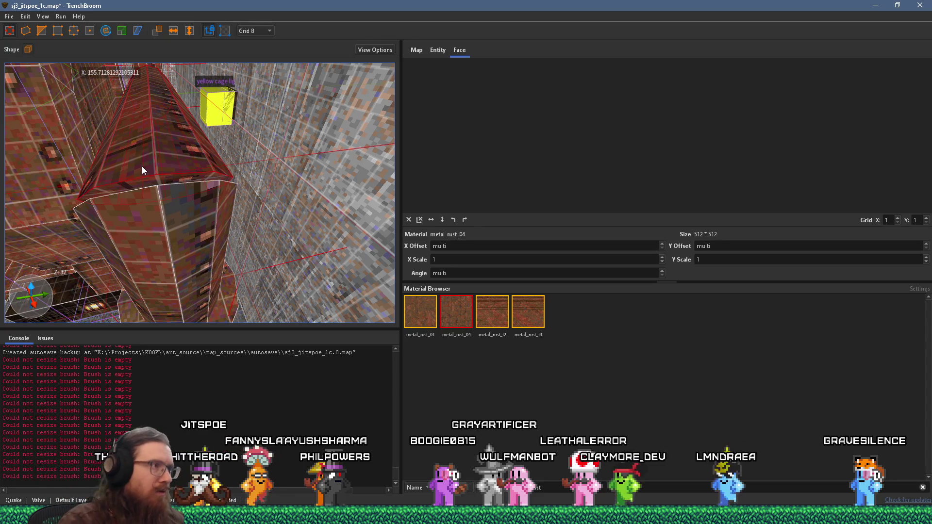
- Check the angled pipe's fit against the pillar and crossbeam
mouse_move(159, 177)
left_mouse_down()
mouse_move(179, 211)
mouse_move(208, 162)
mouse_move(235, 147)
mouse_move(240, 187)
mouse_move(268, 203)
mouse_move(259, 207)
mouse_move(281, 187)
mouse_move(328, 197)
mouse_move(210, 220)
mouse_move(310, 221)
left_mouse_up()
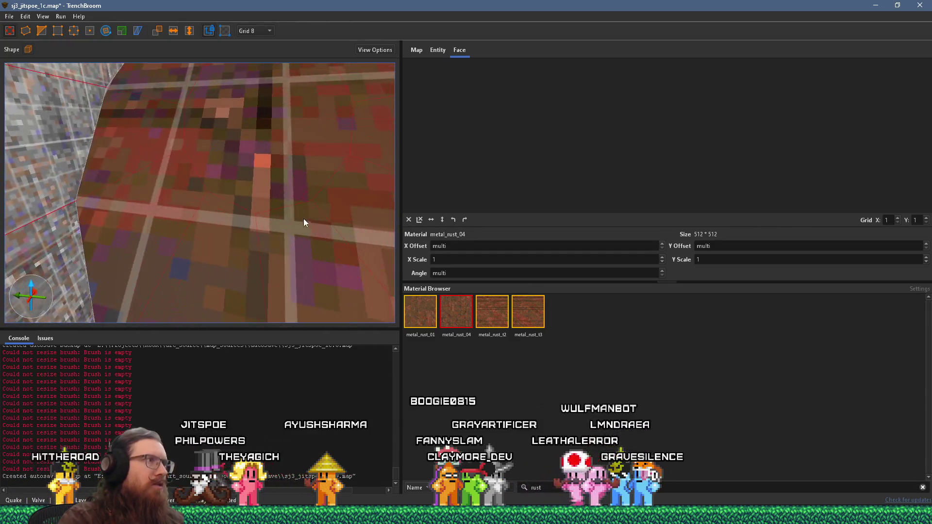
left_click(46, 33)
mouse_move(165, 194)
left_mouse_down()
mouse_move(185, 197)
mouse_move(211, 176)
mouse_move(202, 201)
mouse_move(182, 194)
mouse_move(246, 177)
mouse_move(119, 219)
mouse_move(36, 200)
mouse_move(221, 206)
mouse_move(217, 158)
mouse_move(172, 184)
mouse_move(232, 161)
mouse_move(173, 138)
mouse_move(251, 168)
mouse_move(214, 181)
mouse_move(188, 206)
mouse_move(228, 238)
mouse_move(217, 231)
left_mouse_up()
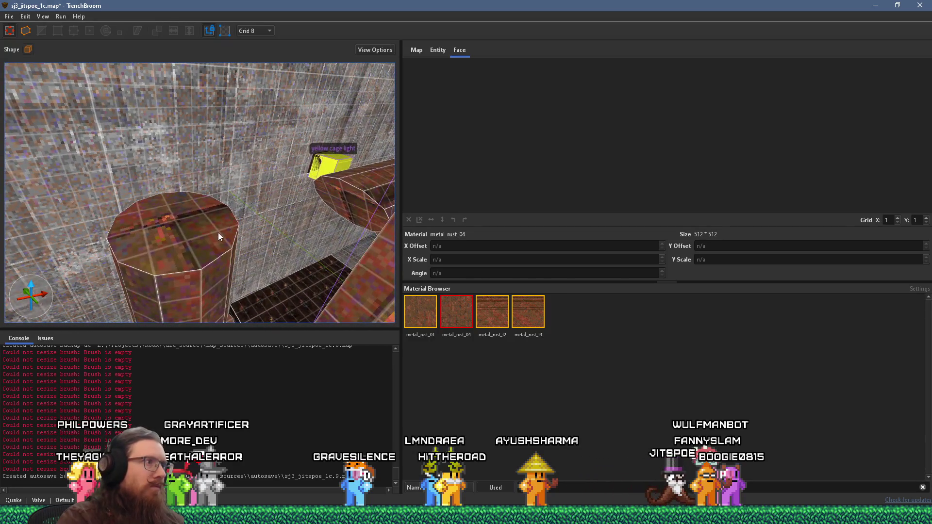
left_click(217, 235)
left_click(355, 197)
mouse_move(354, 191)
left_mouse_down()
mouse_move(106, 261)
mouse_move(159, 197)
mouse_move(145, 174)
mouse_move(145, 182)
left_mouse_up()
mouse_move(112, 141)
left_mouse_down()
mouse_move(153, 140)
mouse_move(179, 162)
mouse_move(150, 192)
mouse_move(182, 249)
mouse_move(93, 275)
mouse_move(223, 264)
mouse_move(222, 181)
mouse_move(240, 161)
mouse_move(218, 167)
left_mouse_up()
- Deselect everything and pick metal_rust_t2 as the build material
key("Escape")
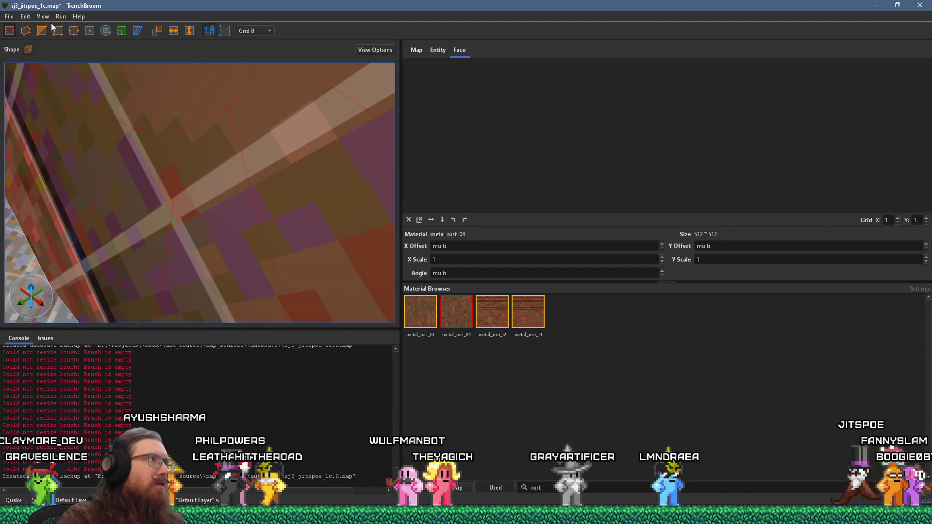
scroll(147, 130, "down", 5)
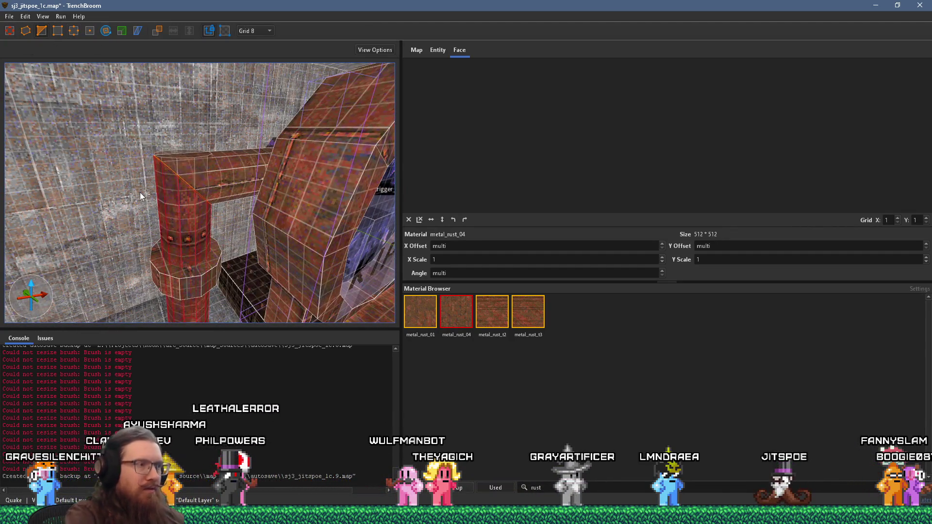
key("Escape")
scroll(280, 212, "down", 5)
mouse_move(280, 207)
left_mouse_down()
mouse_move(138, 158)
mouse_move(185, 146)
mouse_move(278, 153)
mouse_move(197, 199)
mouse_move(73, 139)
left_mouse_up()
scroll(139, 159, "down", 5)
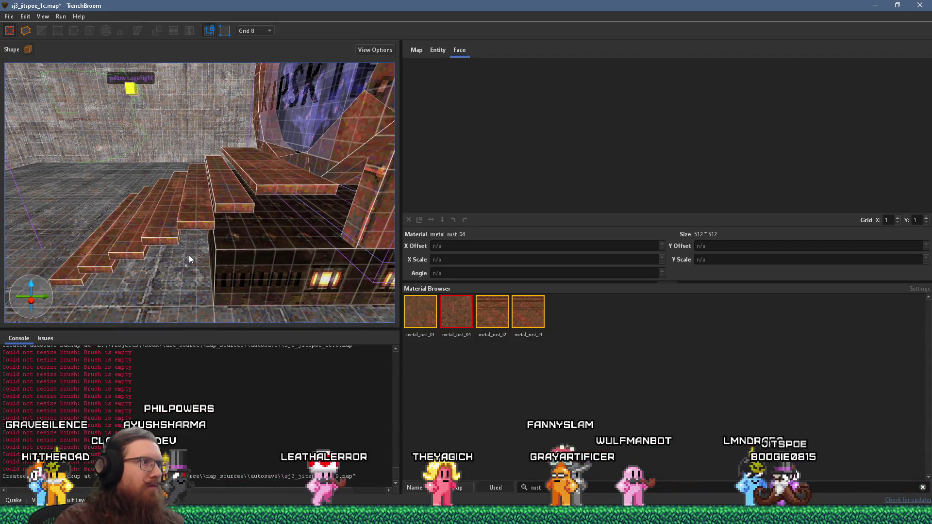
left_click(173, 239, "shift")
- Draw a 16×16×8 metal_rust_t2 brush beside the stairs and set the grid to 4
key("Escape")
right_click(139, 271)
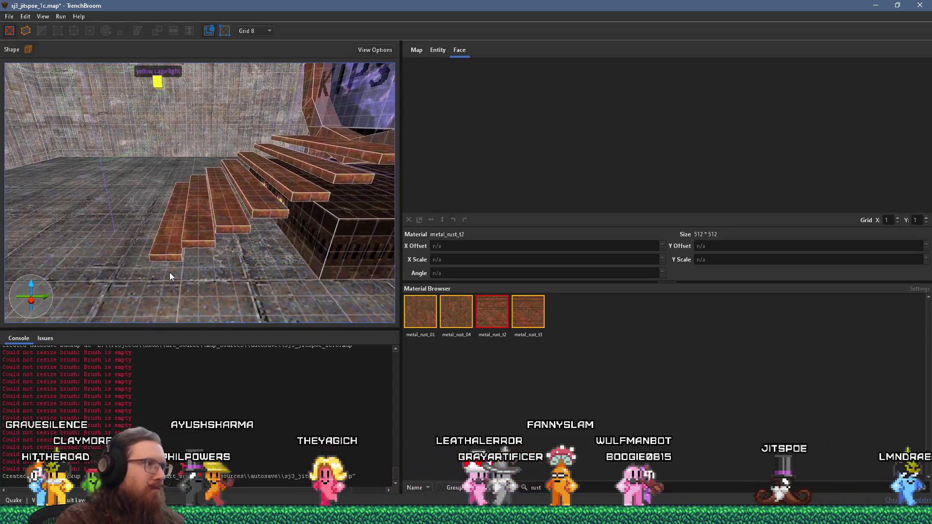
left_click_drag(155, 267, 173, 264)
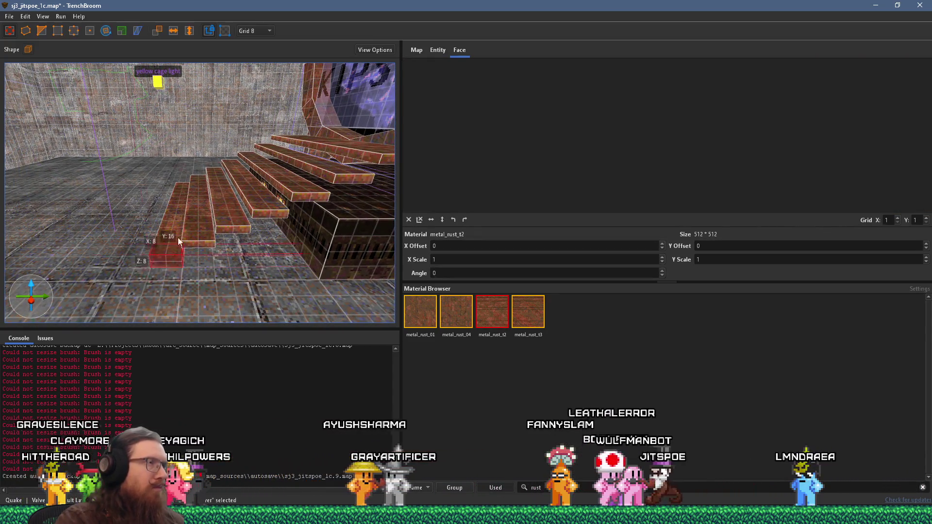
left_click(257, 31)
left_click(254, 65)
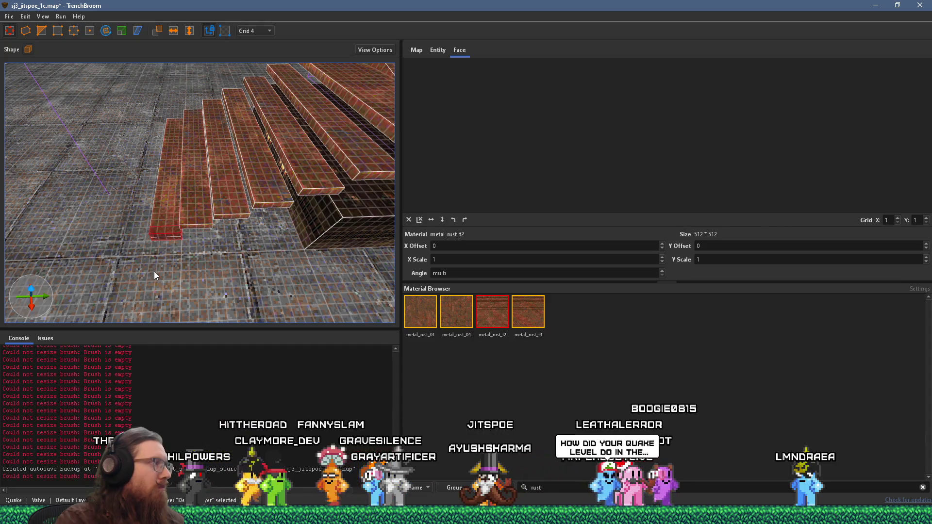
- Clip the front brush into a sloped wedge
scroll(150, 276, "up", 5)
scroll(212, 204, "up", 2)
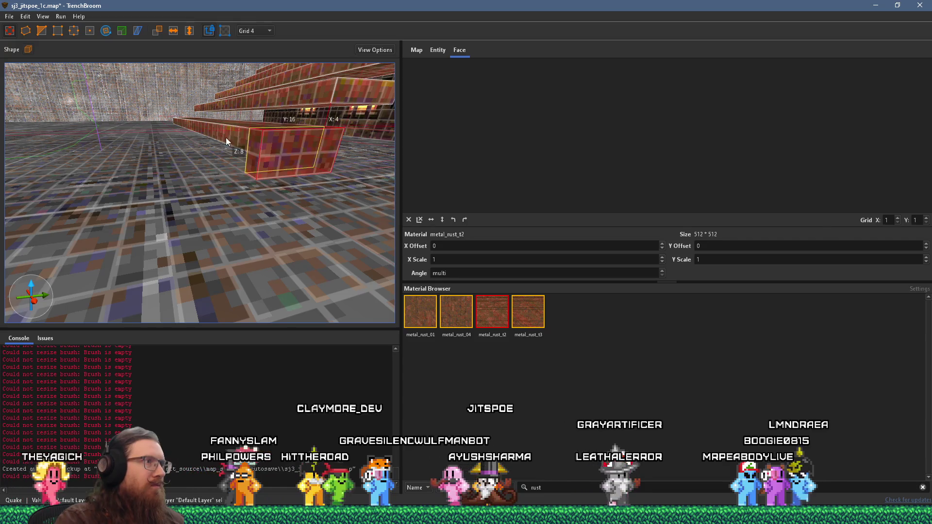
mouse_move(252, 158)
left_mouse_down()
mouse_move(211, 234)
mouse_move(179, 244)
mouse_move(187, 173)
mouse_move(191, 191)
mouse_move(132, 154)
left_mouse_up()
mouse_move(161, 229)
left_mouse_down()
mouse_move(418, 226)
mouse_move(246, 228)
mouse_move(264, 270)
mouse_move(266, 249)
left_mouse_up()
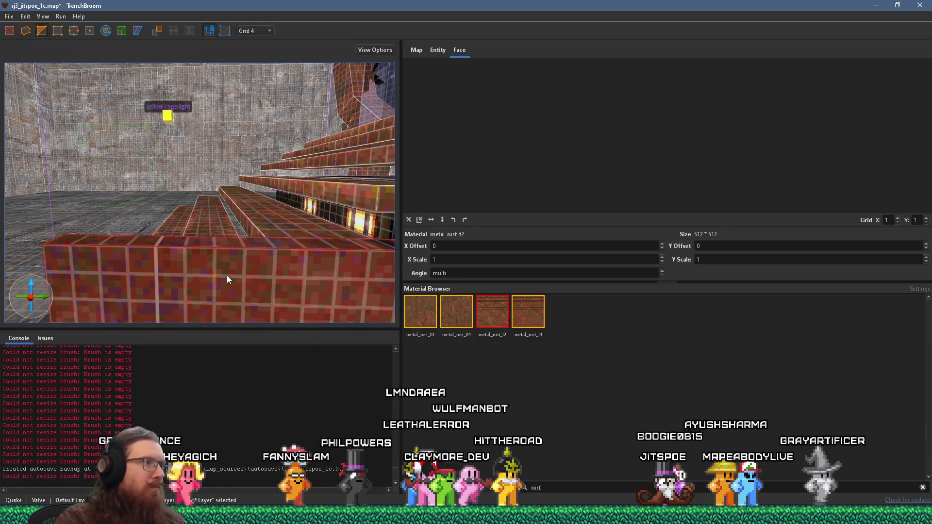
left_click(224, 275)
left_click(270, 261)
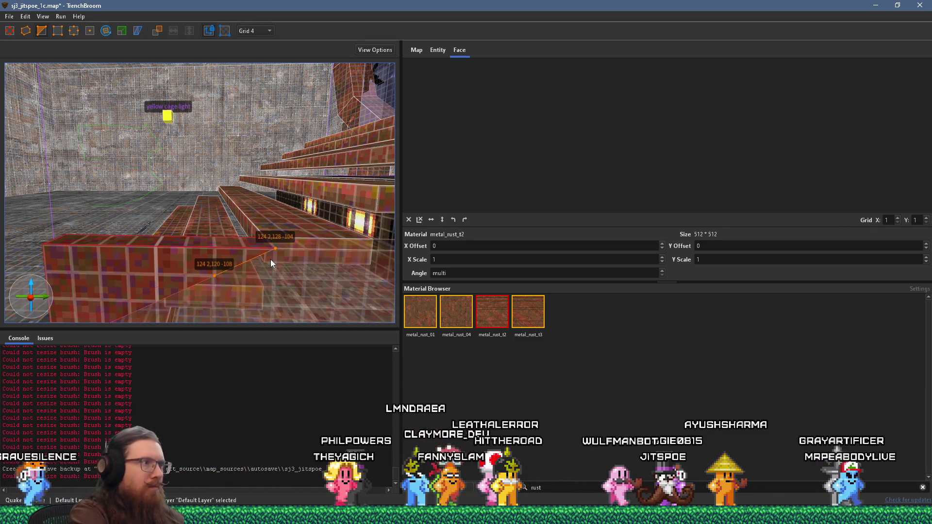
key("Return")
- Make a second cut along the wedge edge, then undo it
scroll(275, 280, "up", 6)
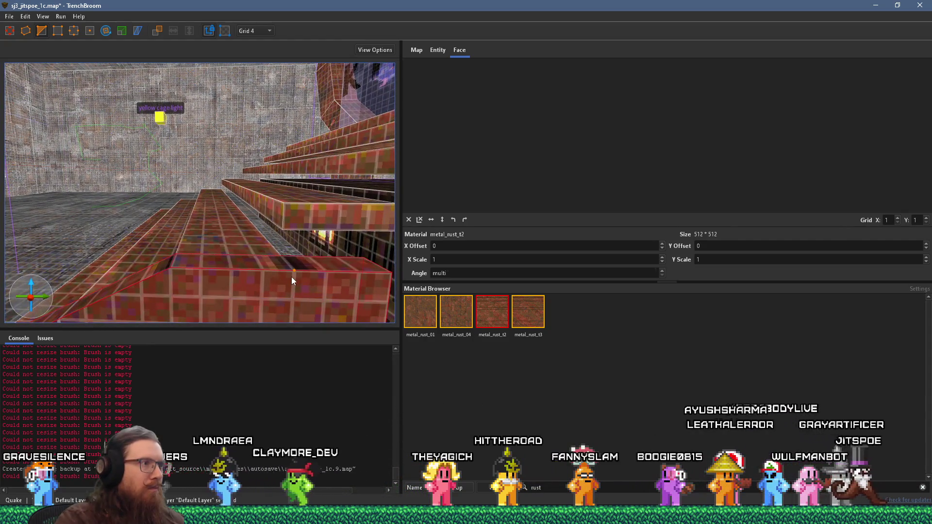
left_click(292, 273)
left_click(242, 300)
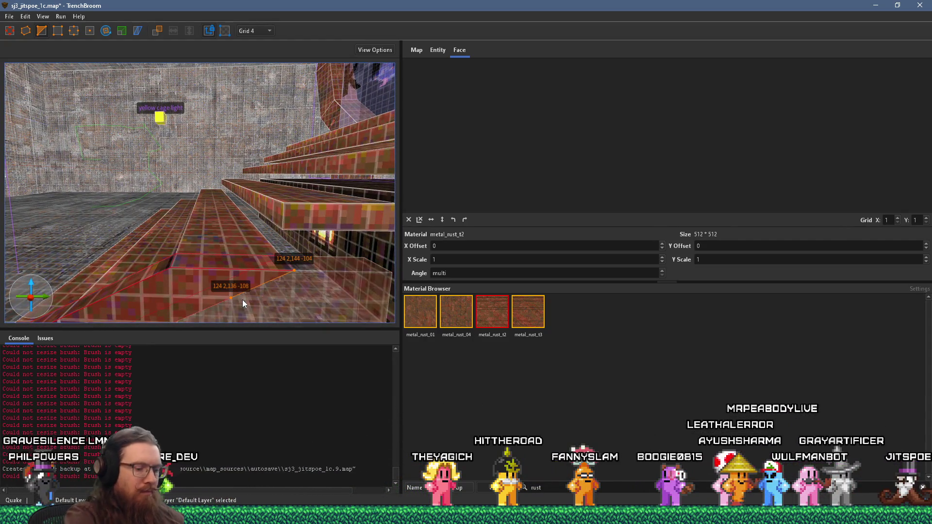
scroll(243, 269, "down", 3)
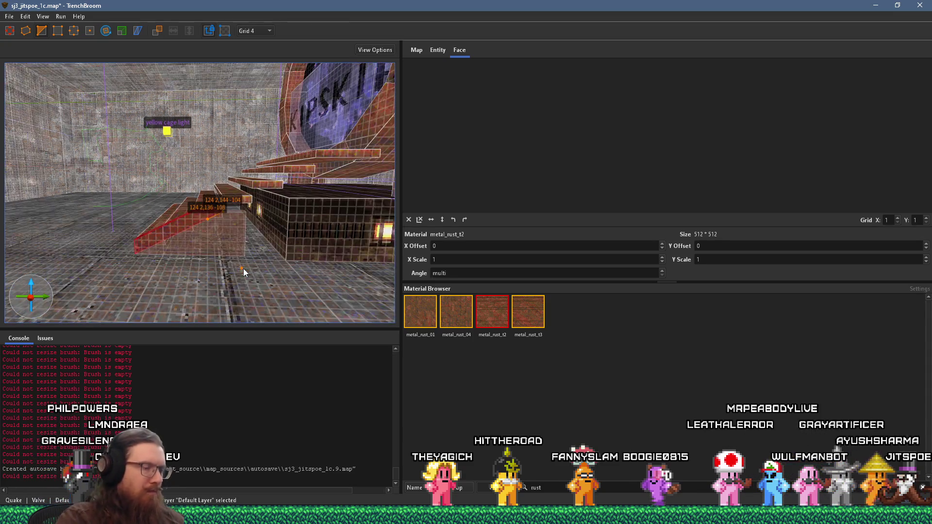
key("Return")
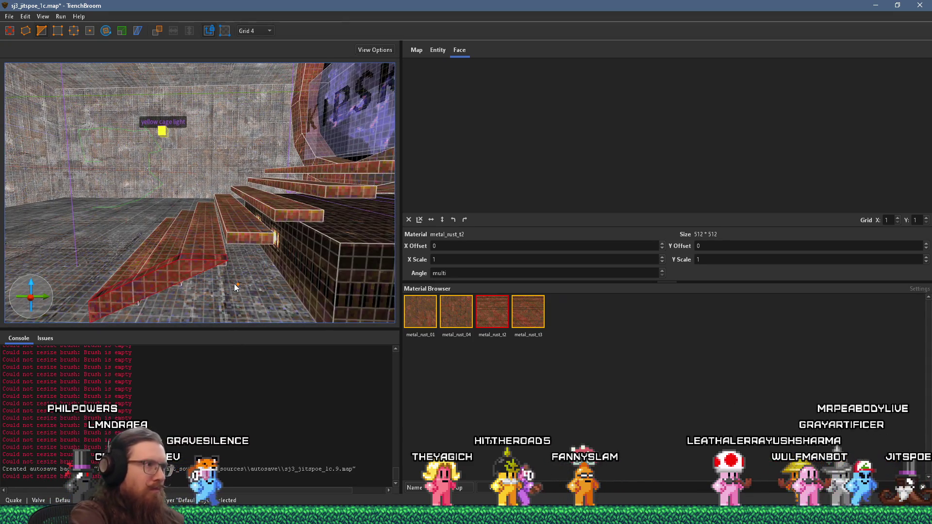
key("a")
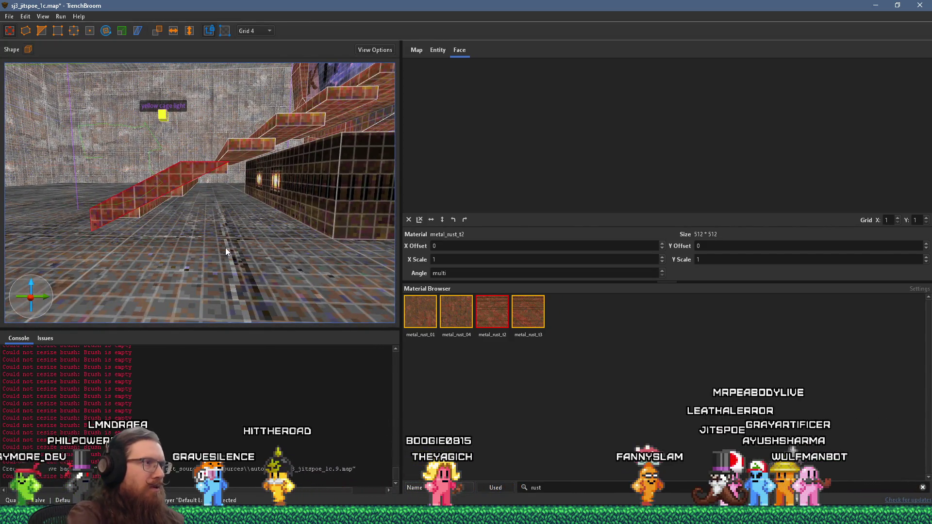
key("ctrl+z")
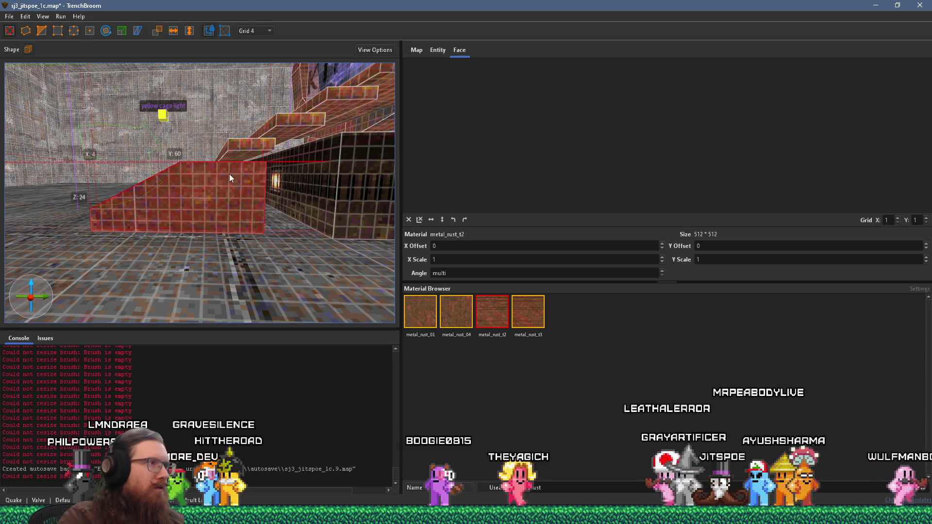
- Recut the wedge with a new pair of clip points
left_click(41, 30)
left_click(228, 177)
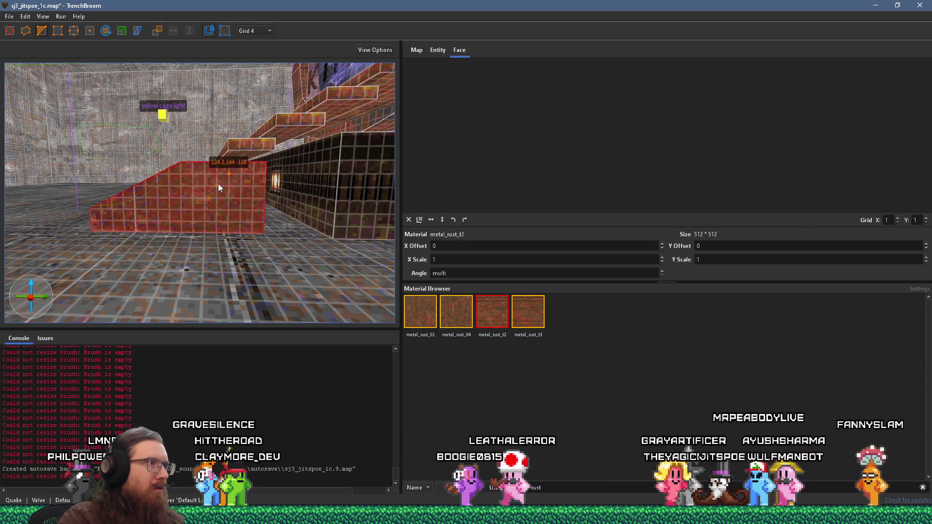
left_click(208, 181)
key("Return")
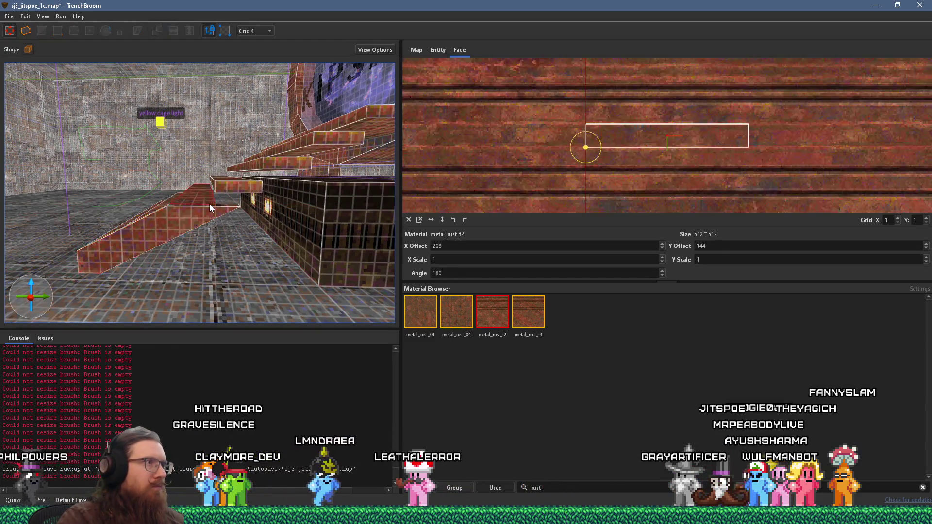
- Make the wedge taller, thin it into a flat slab, and deselect it
left_click_drag(200, 214, 325, 175)
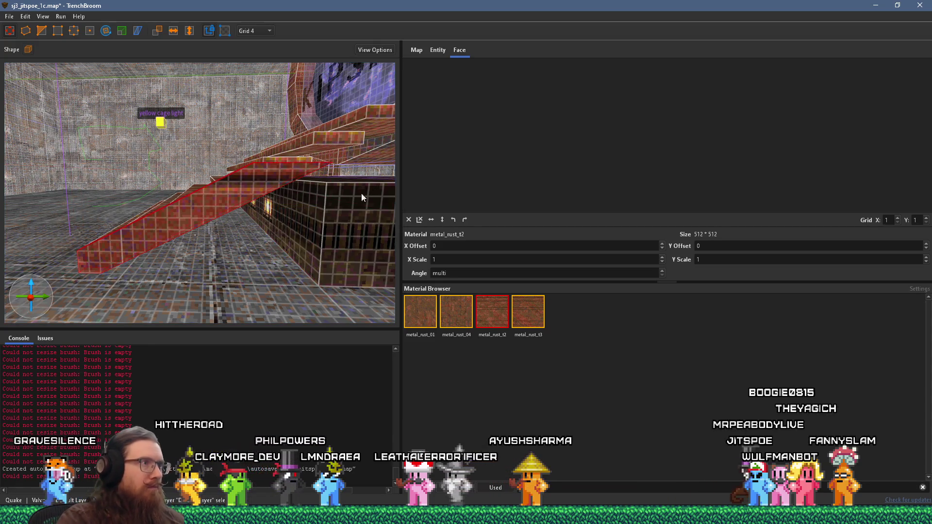
scroll(252, 225, "down", 5)
scroll(290, 225, "up", 5)
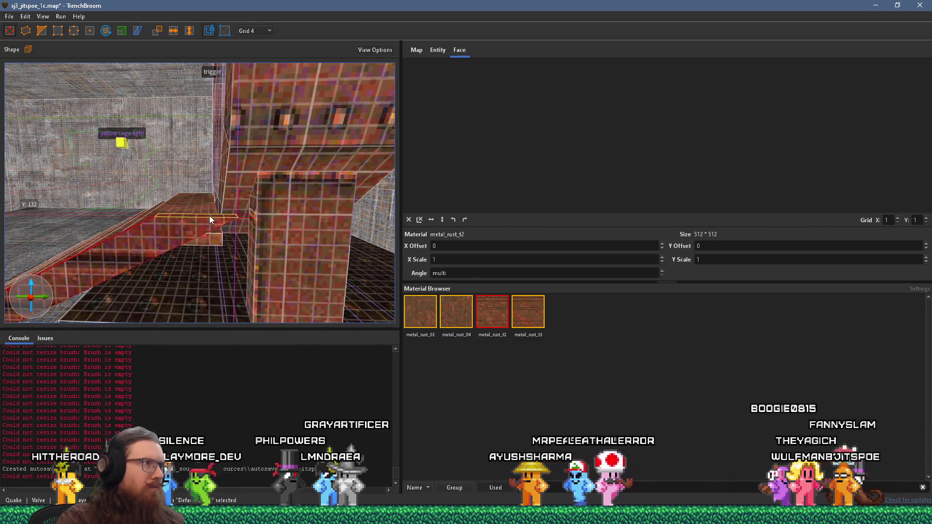
mouse_move(209, 216)
left_mouse_down()
mouse_move(186, 244)
mouse_move(213, 235)
left_mouse_up()
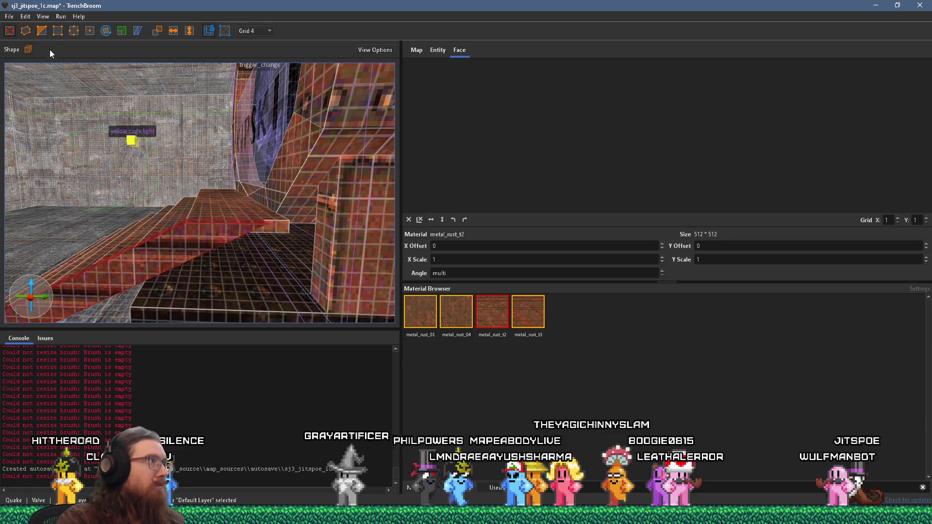
key("e")
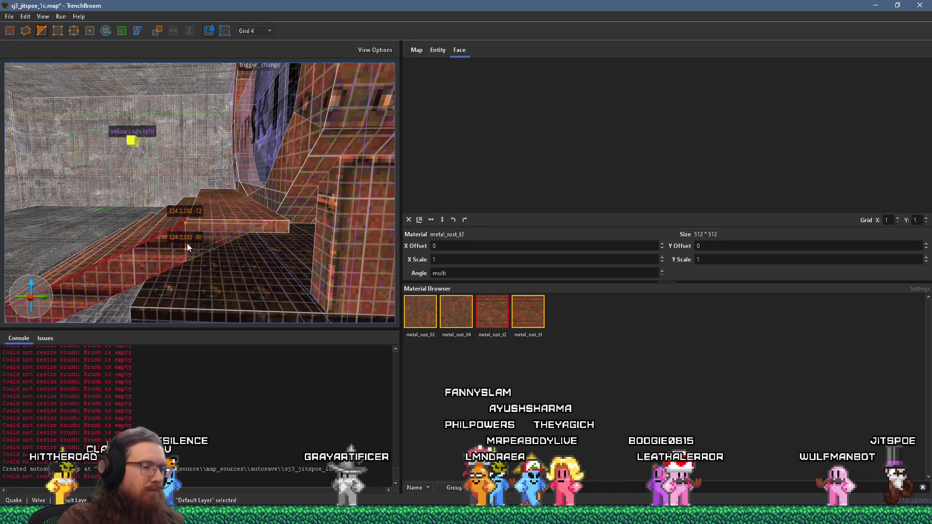
key("ctrl+z")
scroll(145, 234, "up", 5)
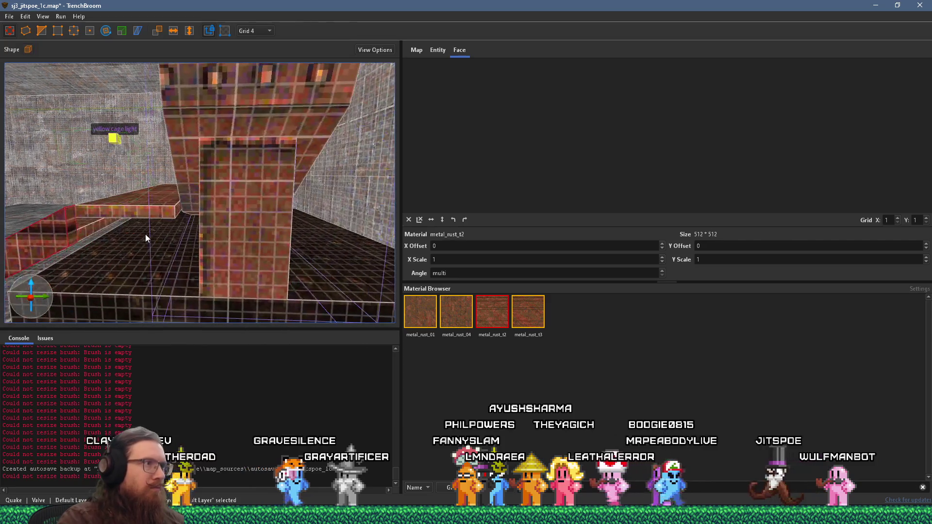
scroll(204, 249, "down", 5)
key("Escape")
- Draw a small brush on the step and resize it to 4×24×12
right_click(216, 264)
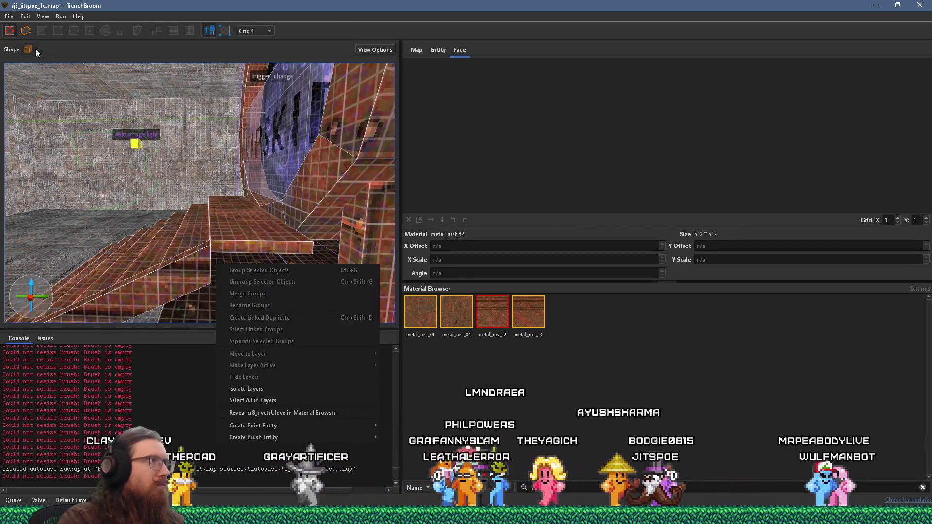
scroll(166, 214, "up", 3)
mouse_move(166, 214)
left_mouse_down()
mouse_move(176, 223)
mouse_move(222, 210)
left_mouse_up()
scroll(186, 249, "up", 2)
mouse_move(208, 268)
left_mouse_down()
mouse_move(214, 320)
mouse_move(247, 293)
left_mouse_up()
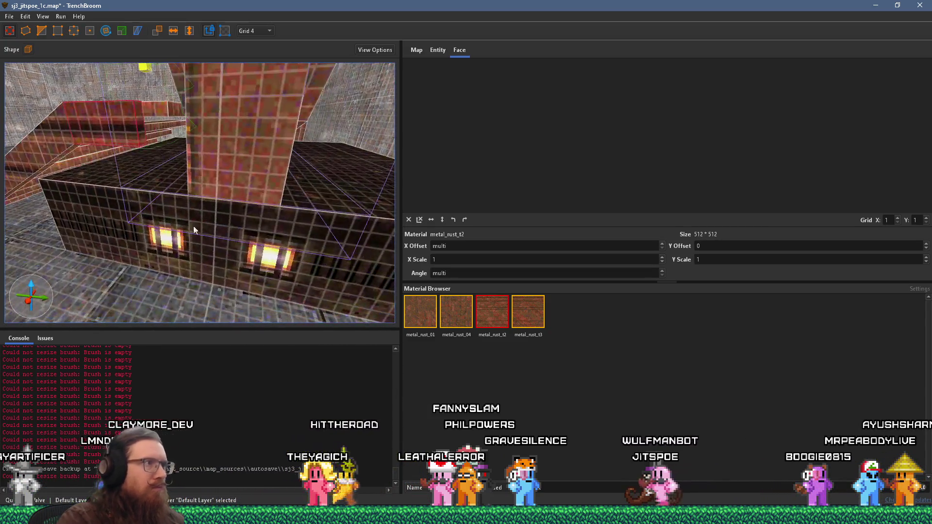
- Offset one stair face's texture by X 8 and Y -24
mouse_move(222, 155)
left_mouse_down()
mouse_move(313, 183)
mouse_move(337, 178)
mouse_move(267, 150)
mouse_move(204, 191)
left_mouse_up()
right_click(203, 188)
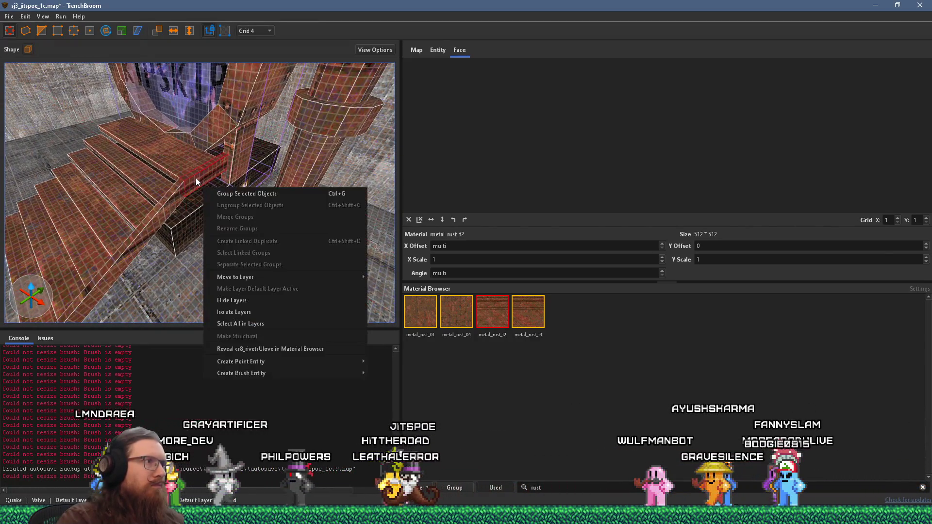
key("Escape")
scroll(190, 168, "up", 3)
left_click(179, 106, "shift")
mouse_move(553, 149)
left_mouse_down()
mouse_move(600, 142)
mouse_move(592, 170)
left_mouse_up()
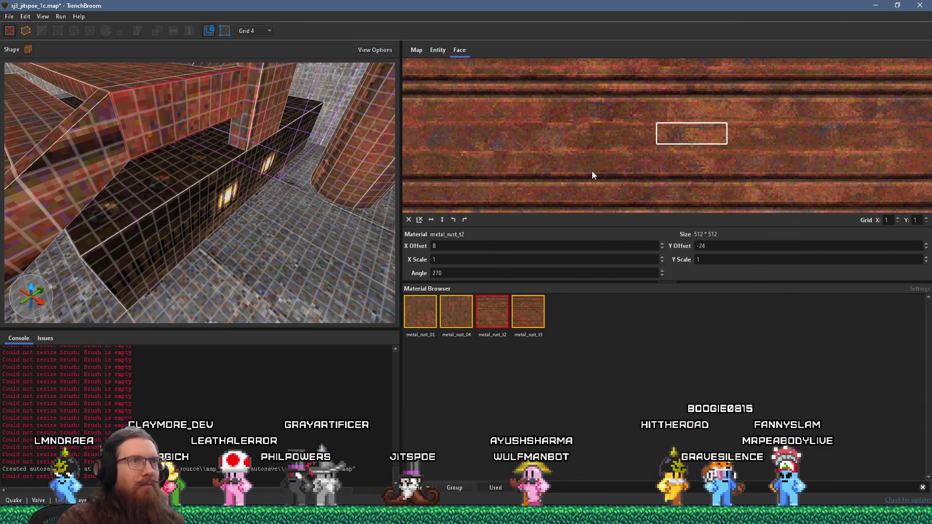
- Rotate and slide the ramp face's texture so its grooves follow the slope
left_click_drag(339, 151, 184, 146)
scroll(183, 145, "down", 3)
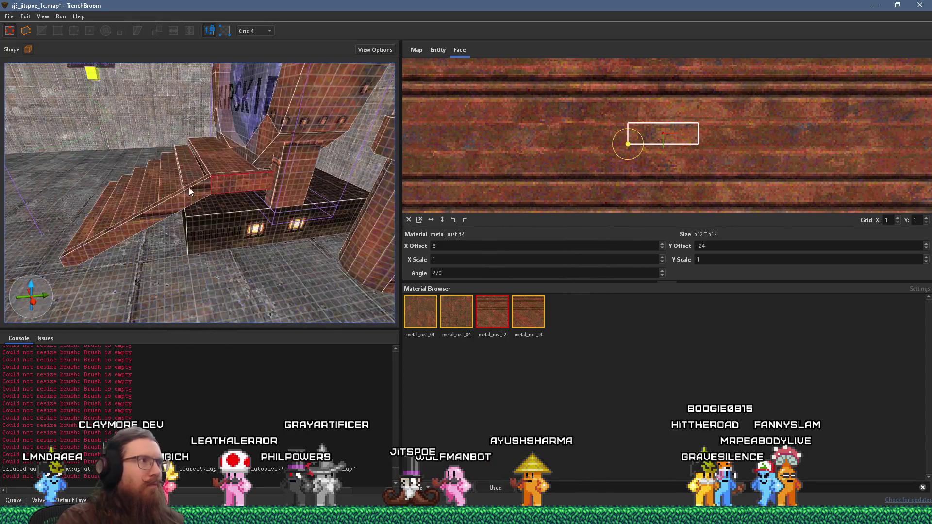
left_click(188, 187, "shift")
left_click_drag(603, 166, 602, 129)
mouse_move(695, 176)
left_mouse_down()
mouse_move(682, 161)
mouse_move(694, 223)
left_mouse_up()
scroll(179, 213, "up", 5)
scroll(220, 211, "down", 5)
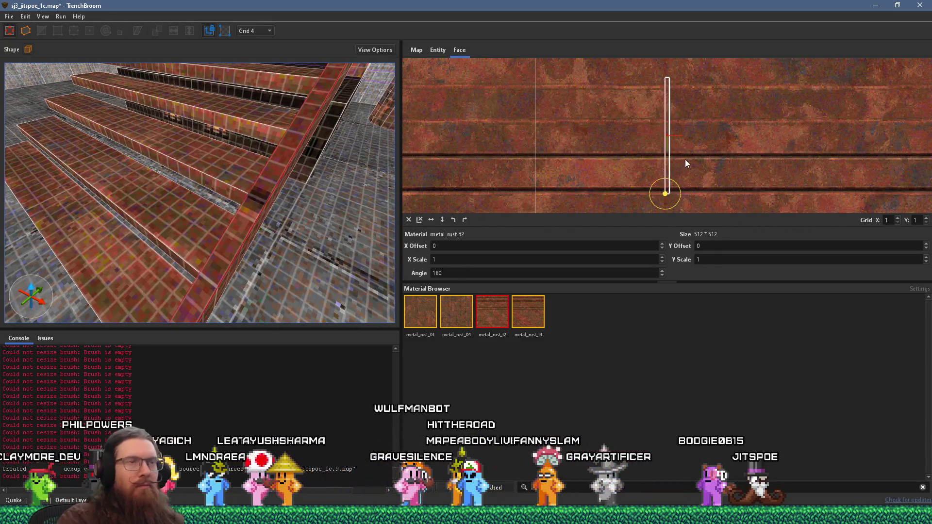
mouse_move(679, 184)
left_mouse_down()
mouse_move(607, 157)
mouse_move(734, 162)
mouse_move(631, 156)
mouse_move(727, 125)
mouse_move(776, 141)
mouse_move(714, 149)
left_mouse_up()
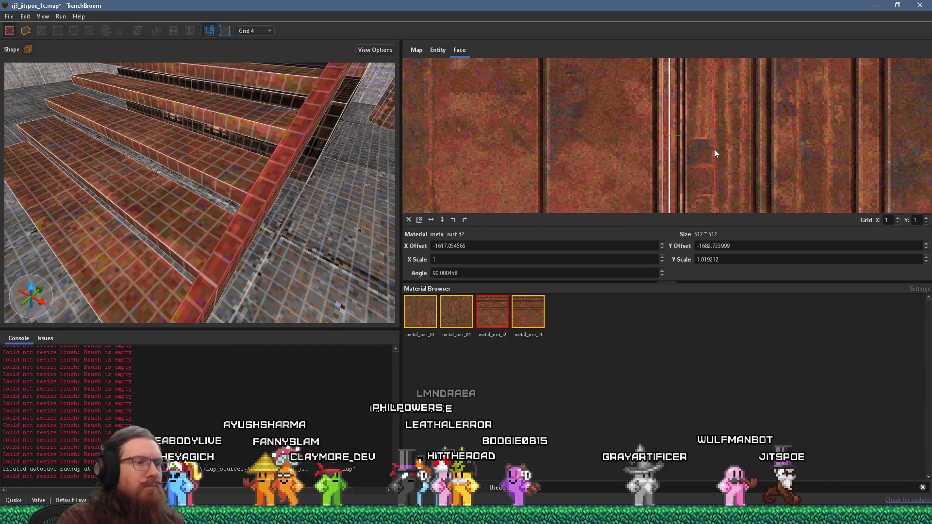
key("ctrl+z")
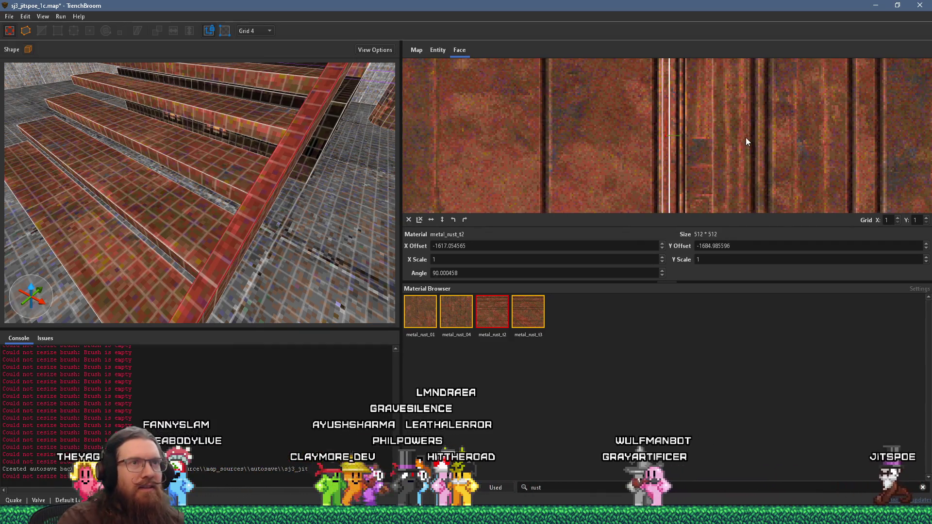
mouse_move(748, 136)
left_mouse_down()
mouse_move(720, 179)
mouse_move(719, 158)
left_mouse_up()
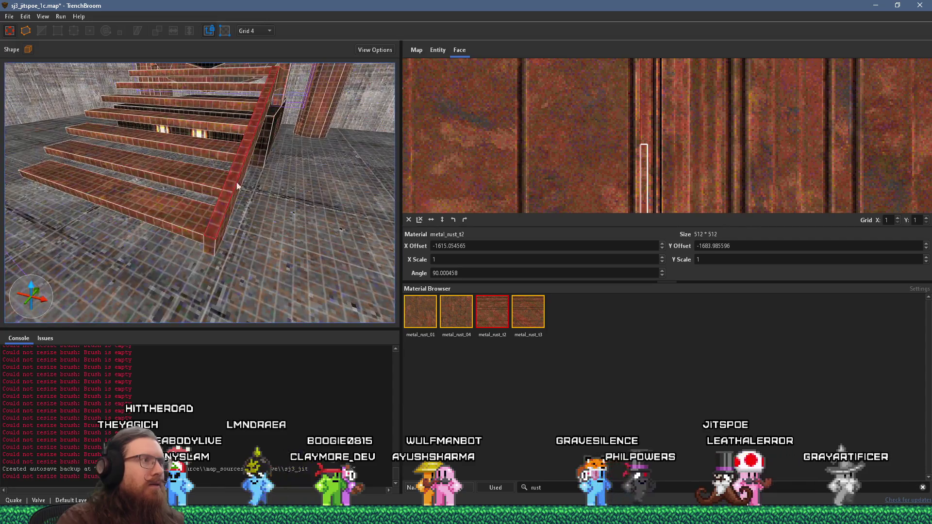
- Check the texture alignment on the other stair faces, then reselect the whole stair brush
left_click(210, 241)
mouse_move(208, 281)
left_mouse_down()
mouse_move(242, 278)
mouse_move(295, 197)
mouse_move(278, 201)
mouse_move(138, 164)
left_mouse_up()
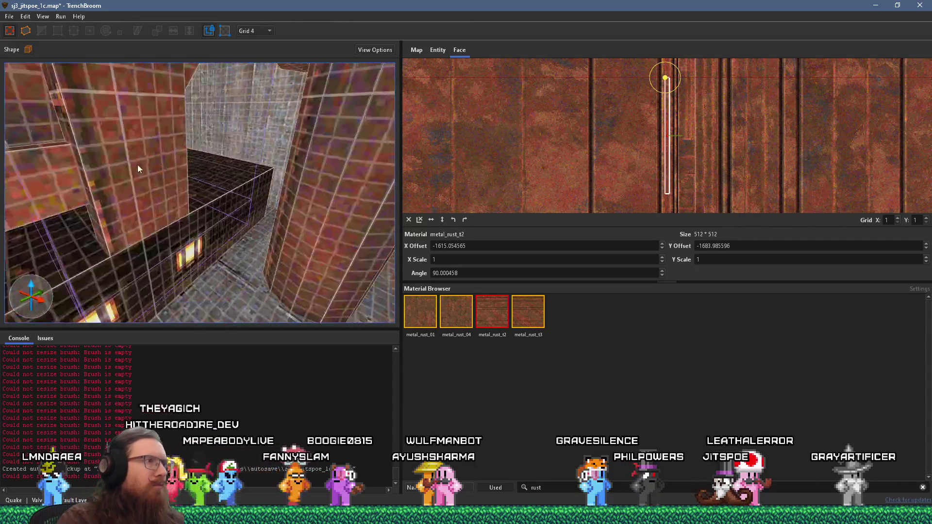
left_click(50, 177)
mouse_move(51, 177)
left_mouse_down()
mouse_move(135, 181)
mouse_move(215, 167)
mouse_move(371, 227)
mouse_move(317, 222)
mouse_move(249, 176)
mouse_move(180, 179)
mouse_move(200, 191)
mouse_move(287, 203)
left_mouse_up()
left_click(180, 179)
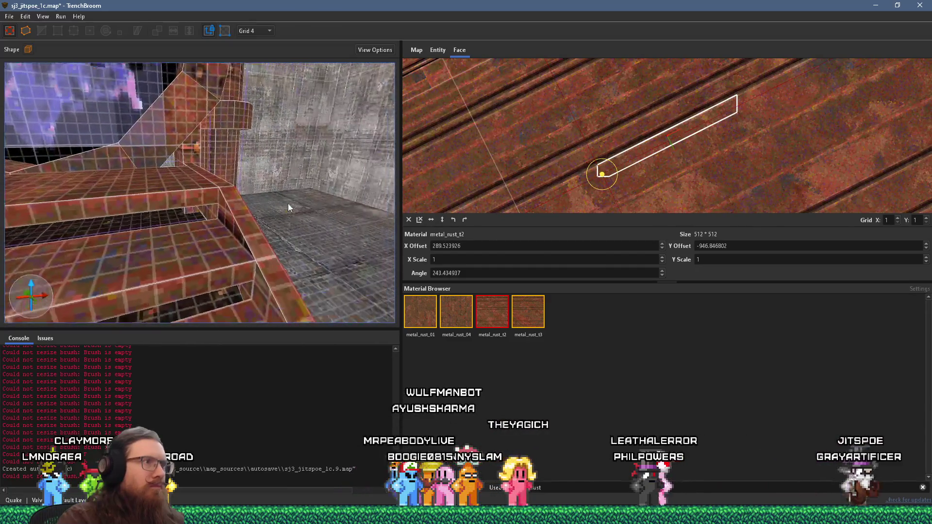
left_click(221, 181)
mouse_move(221, 182)
left_mouse_down()
mouse_move(208, 226)
mouse_move(225, 236)
left_mouse_up()
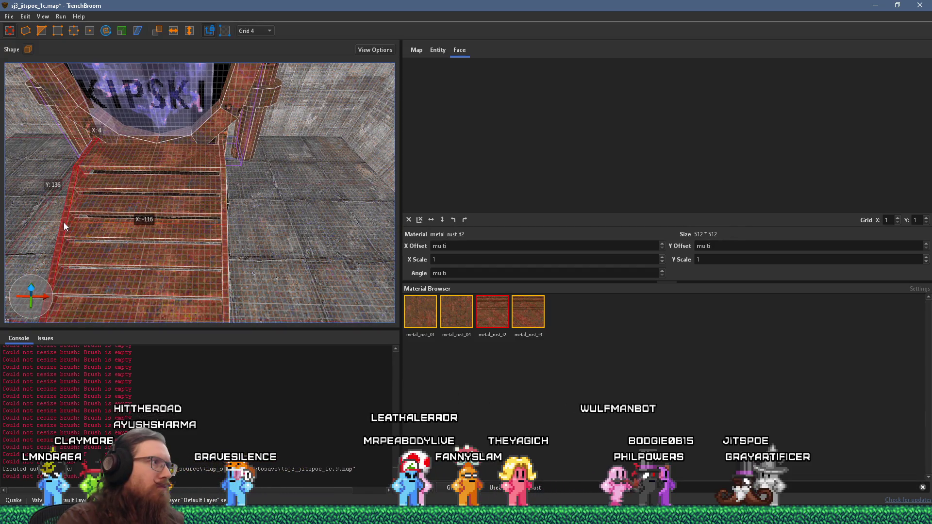
- Select all the rust-metal stair pieces and convert them into a func_detail_wall entity
left_click_drag(63, 222, 82, 245)
left_click(262, 117)
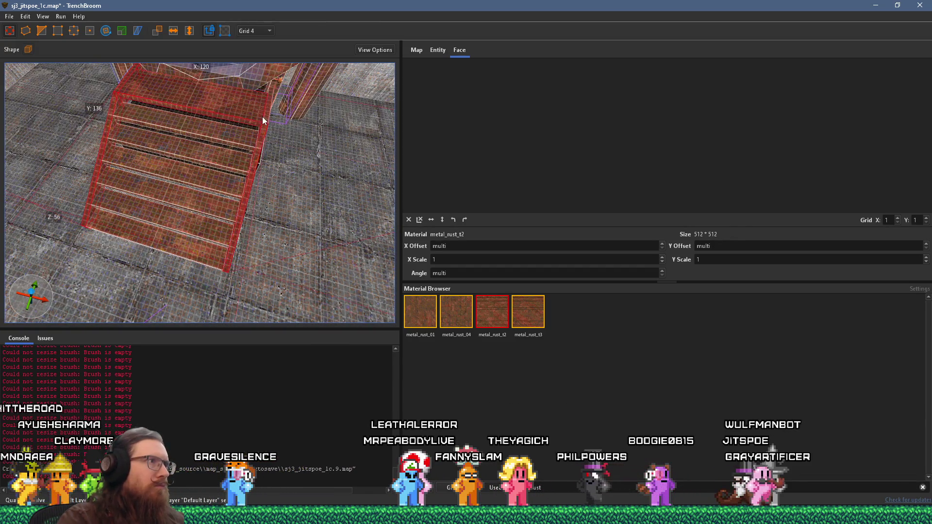
left_click(208, 179, "shift")
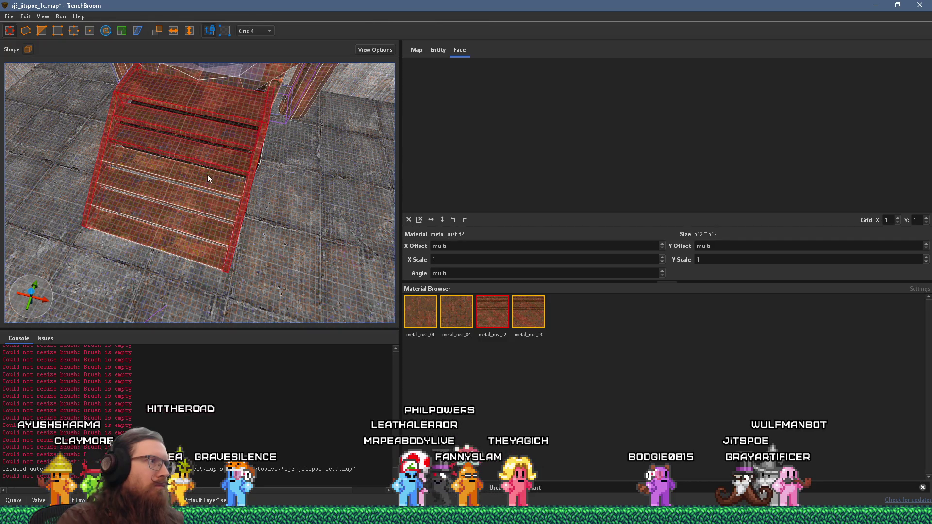
right_click(161, 235)
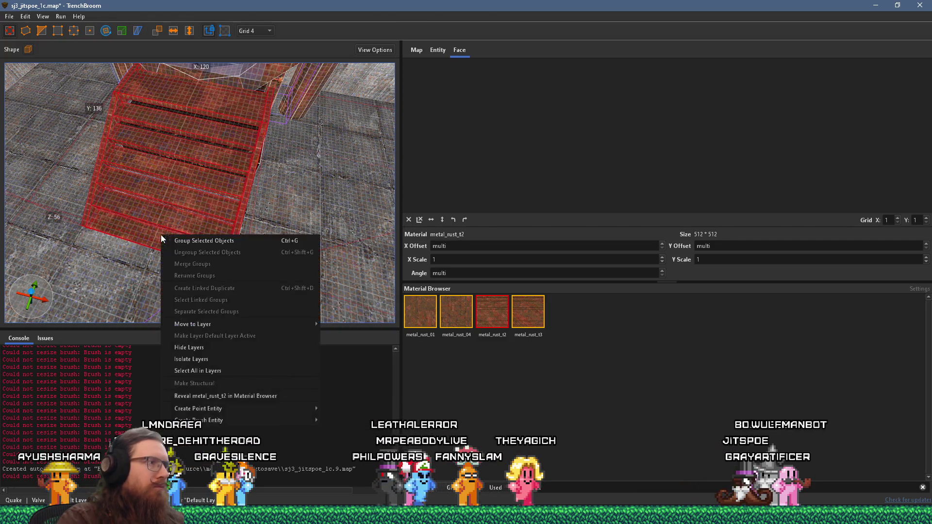
mouse_move(243, 420)
mouse_move(343, 421)
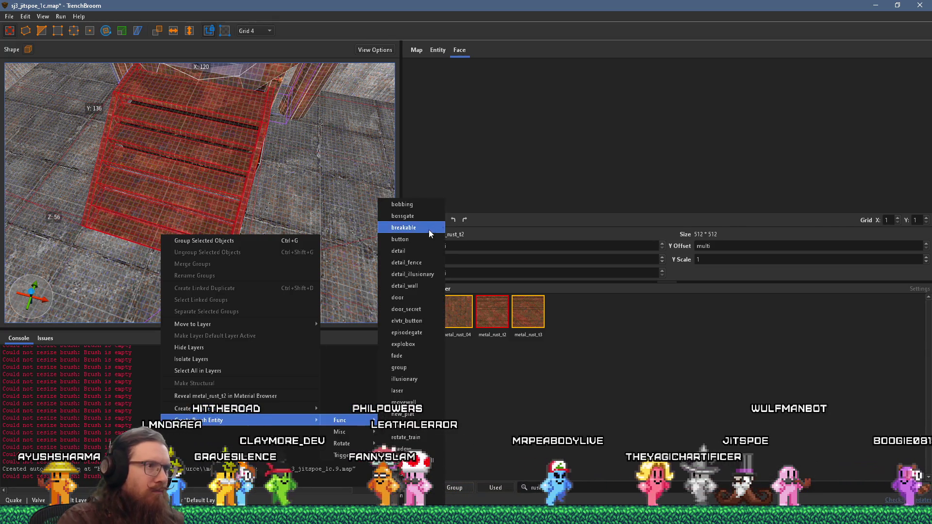
left_click(421, 288)
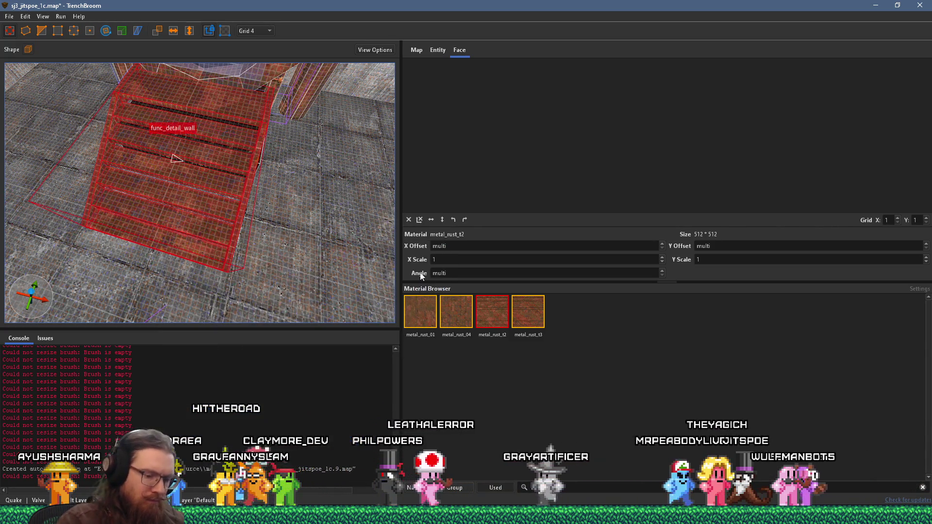
- Deselect the stairs and select the surf light entity on the cage-light wall
key("Escape")
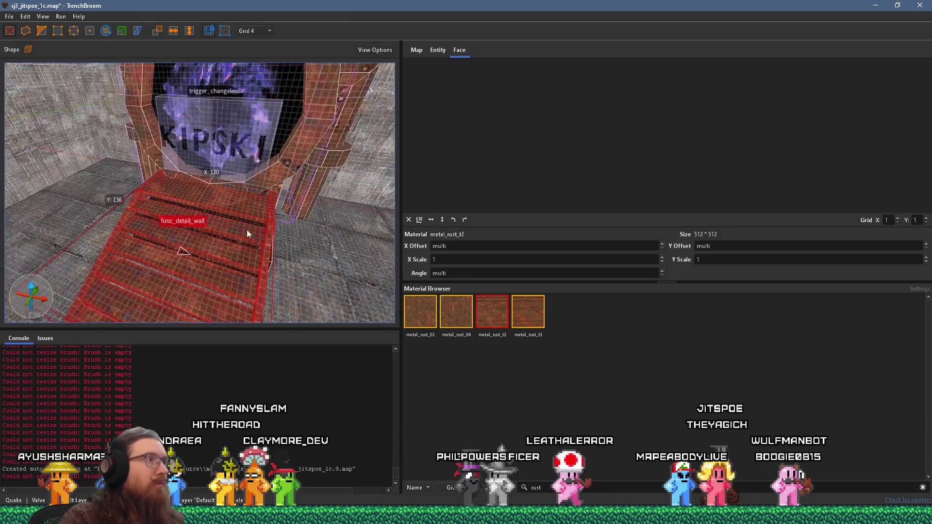
scroll(261, 240, "down", 5)
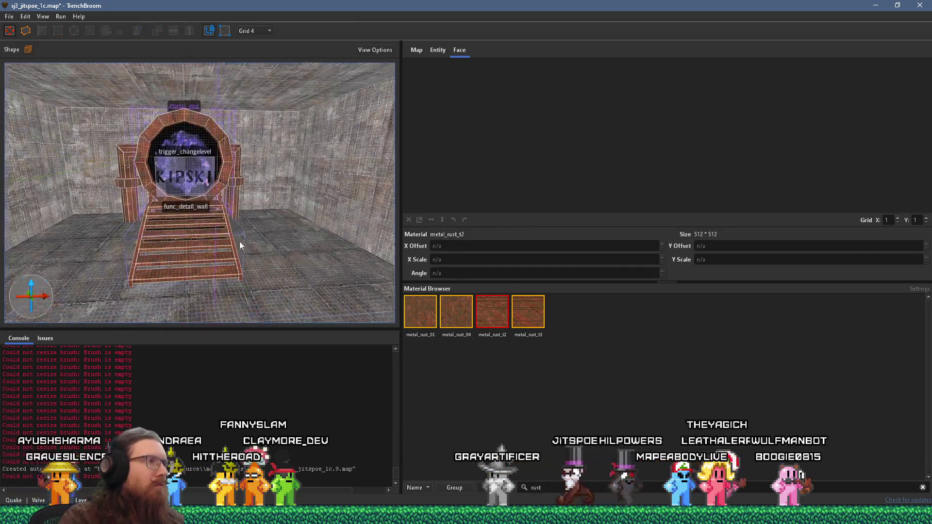
mouse_move(335, 197)
left_mouse_down()
mouse_move(80, 214)
mouse_move(184, 224)
mouse_move(127, 211)
mouse_move(177, 213)
mouse_move(212, 185)
mouse_move(99, 246)
mouse_move(394, 202)
mouse_move(208, 228)
mouse_move(366, 217)
mouse_move(237, 243)
mouse_move(160, 280)
mouse_move(359, 286)
mouse_move(263, 261)
mouse_move(303, 262)
mouse_move(194, 217)
left_mouse_up()
left_click(161, 285)
left_click_drag(386, 198, 136, 220)
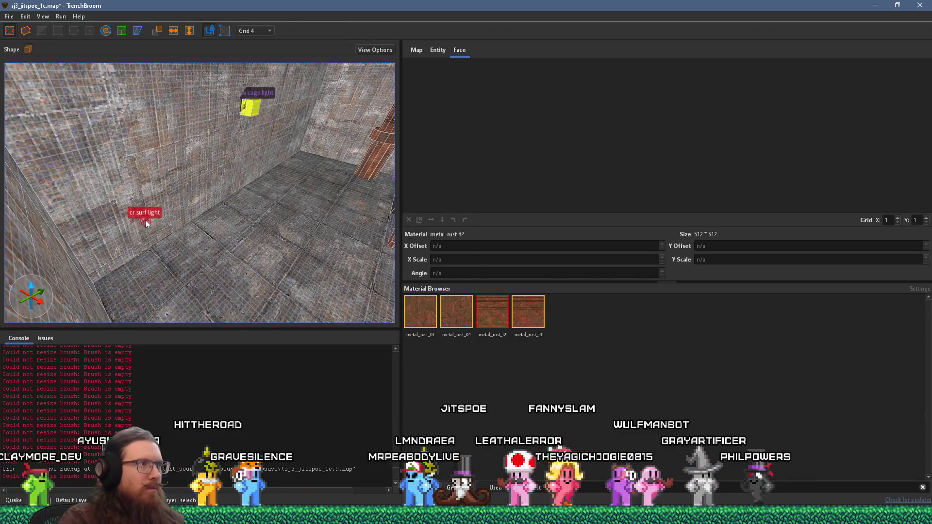
left_click_drag(341, 226, 84, 235)
mouse_move(207, 233)
left_mouse_down()
mouse_move(340, 281)
mouse_move(242, 267)
mouse_move(280, 221)
left_mouse_up()
scroll(271, 279, "up", 2)
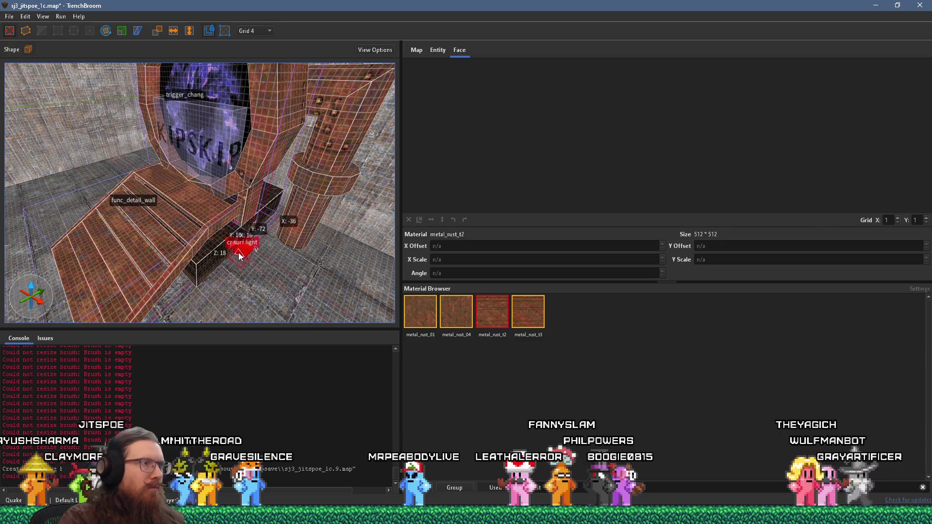
scroll(249, 262, "up", 3)
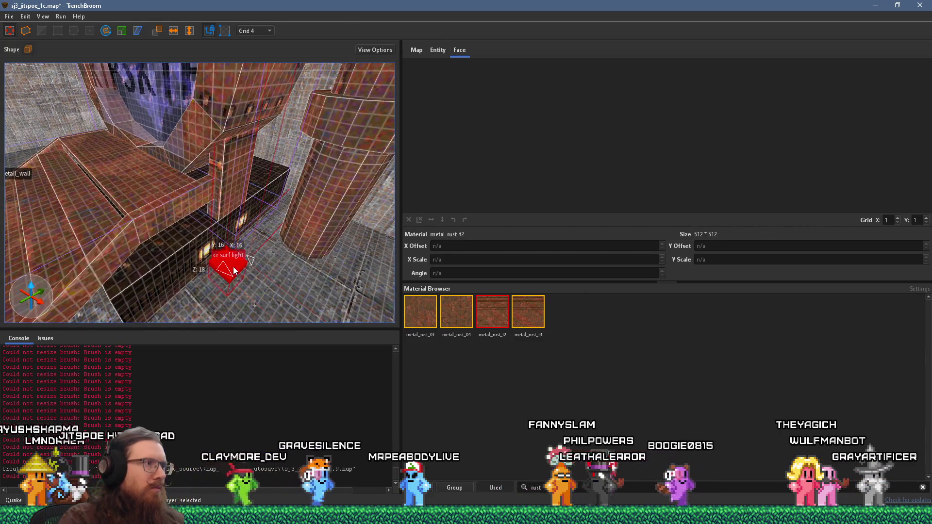
scroll(206, 254, "down", 2)
mouse_move(206, 255)
left_mouse_down()
mouse_move(255, 255)
mouse_move(278, 208)
mouse_move(290, 211)
mouse_move(258, 254)
mouse_move(237, 251)
mouse_move(208, 268)
left_mouse_up()
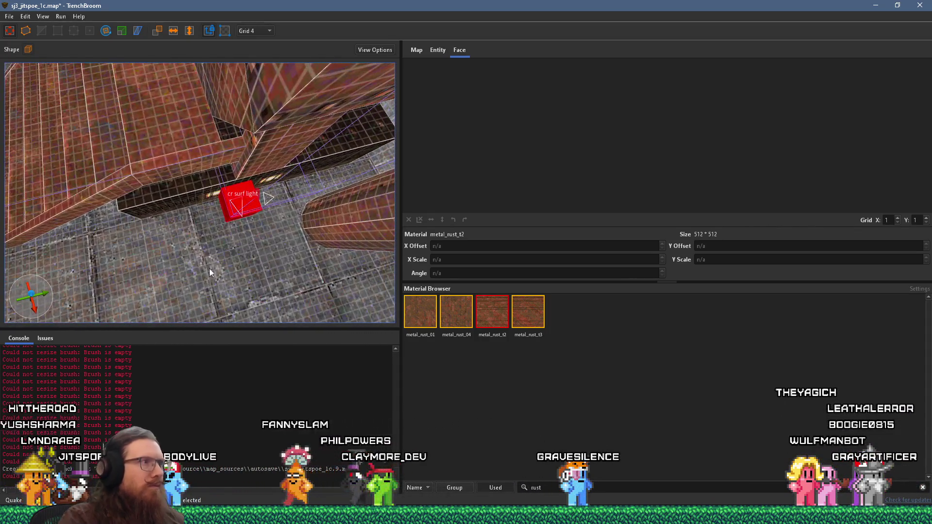
left_click(104, 32)
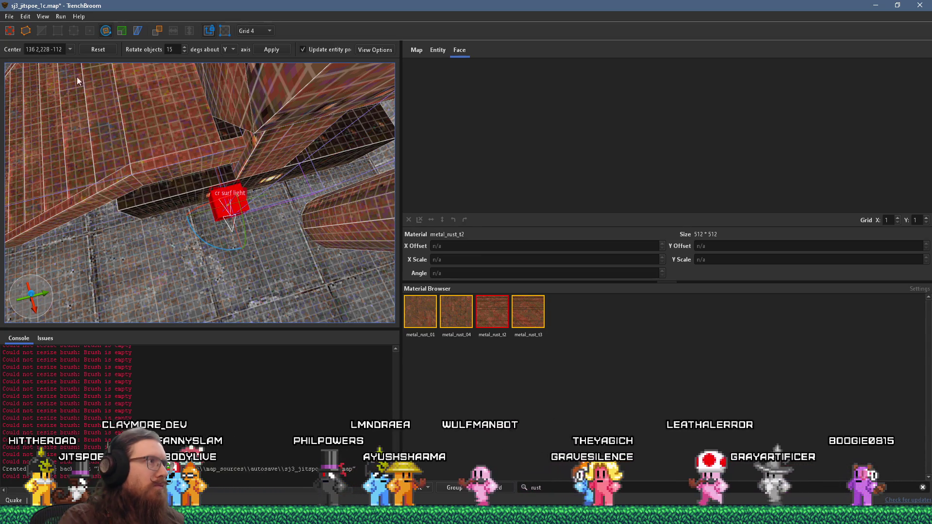
key("b")
left_click_drag(223, 208, 207, 193)
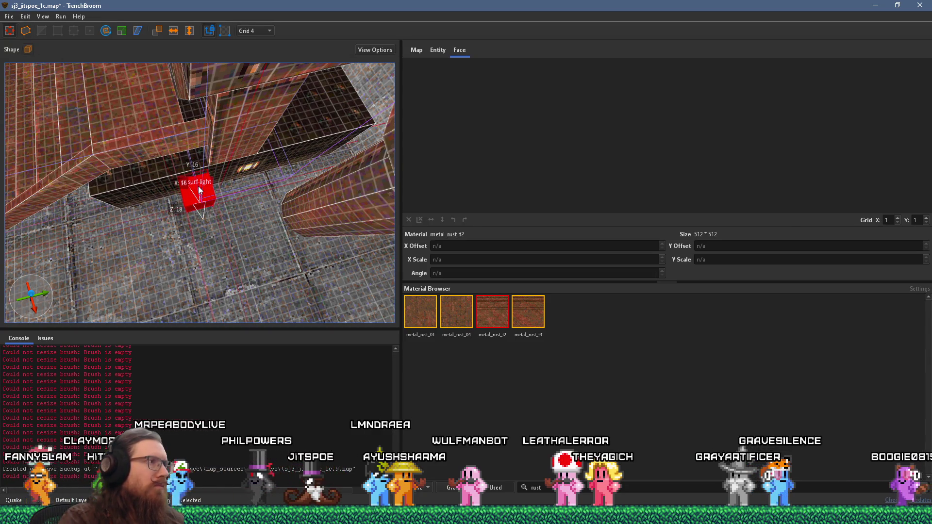
left_click_drag(195, 184, 196, 186)
right_click(187, 162)
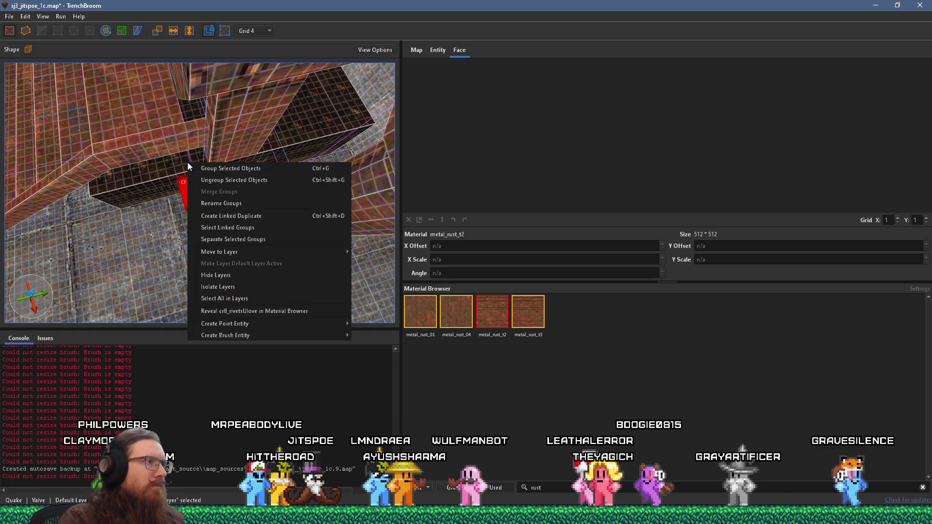
- Duplicate the surf light so a second copy sits beside the original
left_click(169, 193)
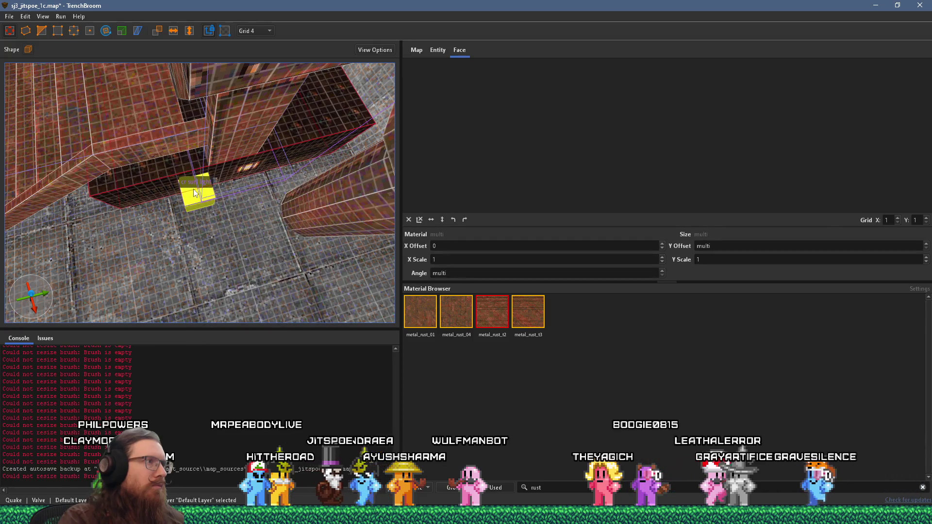
left_click_drag(196, 194, 255, 174)
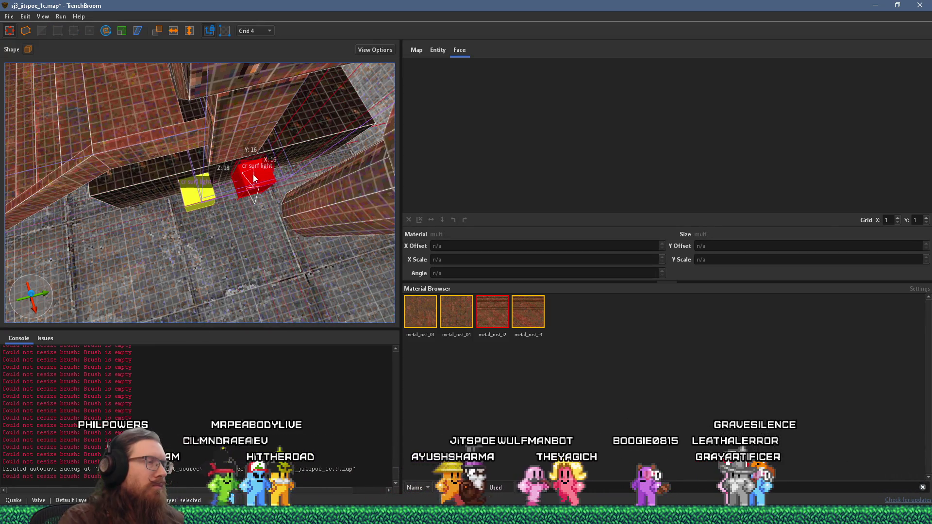
mouse_move(199, 188)
left_mouse_down()
mouse_move(249, 177)
mouse_move(56, 141)
mouse_move(192, 170)
mouse_move(144, 139)
left_mouse_up()
- Rotate both surf light brushes by 270 degrees, then view them from behind the pillars
key("r")
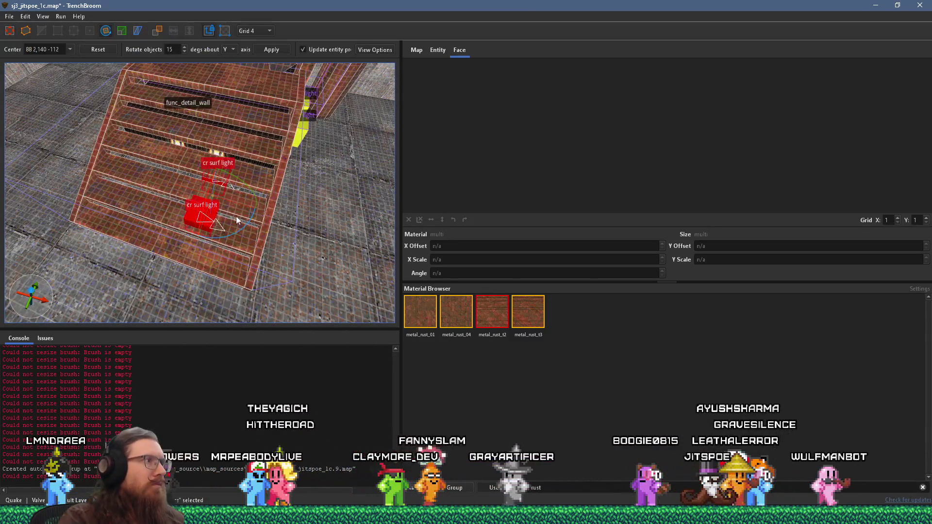
mouse_move(247, 226)
left_mouse_down()
mouse_move(176, 241)
mouse_move(155, 227)
mouse_move(179, 239)
left_mouse_up()
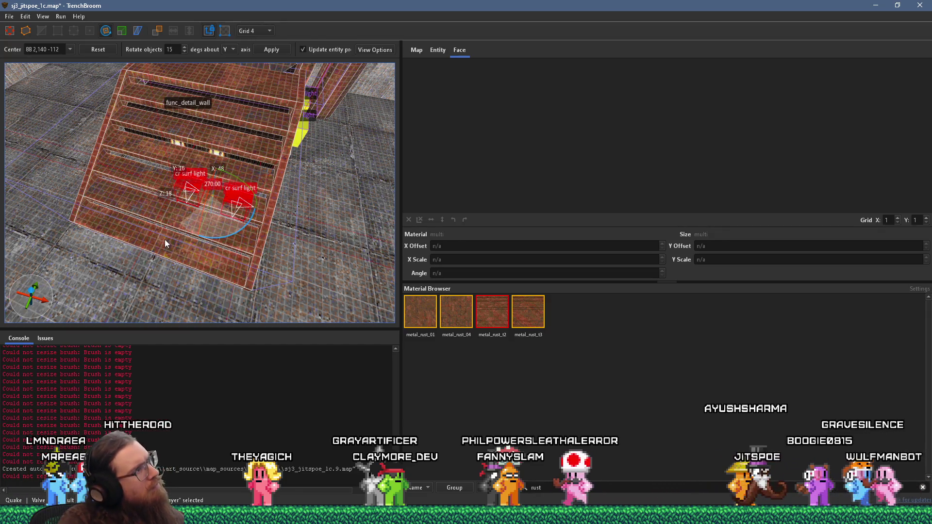
mouse_move(165, 239)
left_mouse_down()
mouse_move(191, 260)
mouse_move(191, 240)
left_mouse_up()
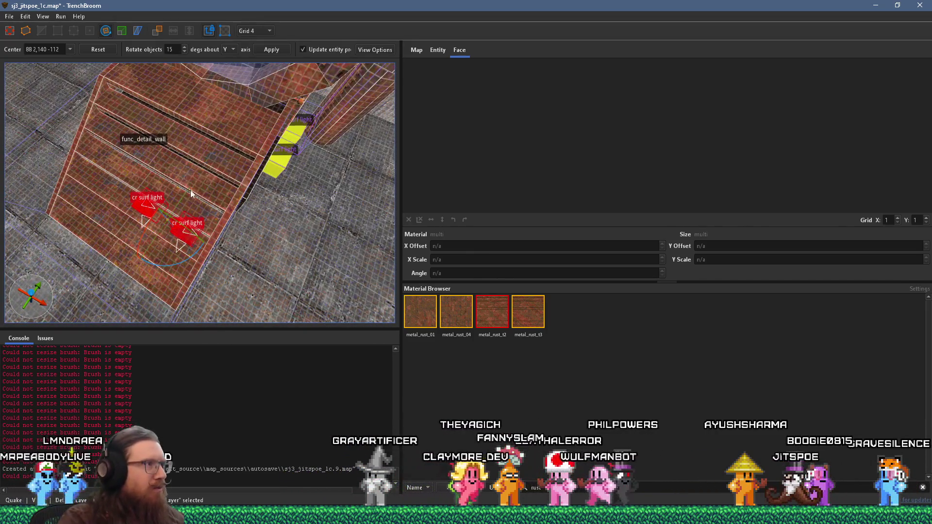
mouse_move(183, 185)
left_mouse_down()
mouse_move(137, 95)
mouse_move(177, 142)
mouse_move(205, 107)
mouse_move(268, 95)
mouse_move(316, 95)
mouse_move(326, 104)
mouse_move(155, 212)
mouse_move(135, 206)
mouse_move(211, 220)
mouse_move(307, 211)
mouse_move(278, 228)
mouse_move(227, 221)
mouse_move(200, 244)
left_mouse_up()
mouse_move(141, 243)
left_mouse_down()
mouse_move(255, 214)
mouse_move(185, 126)
left_mouse_up()
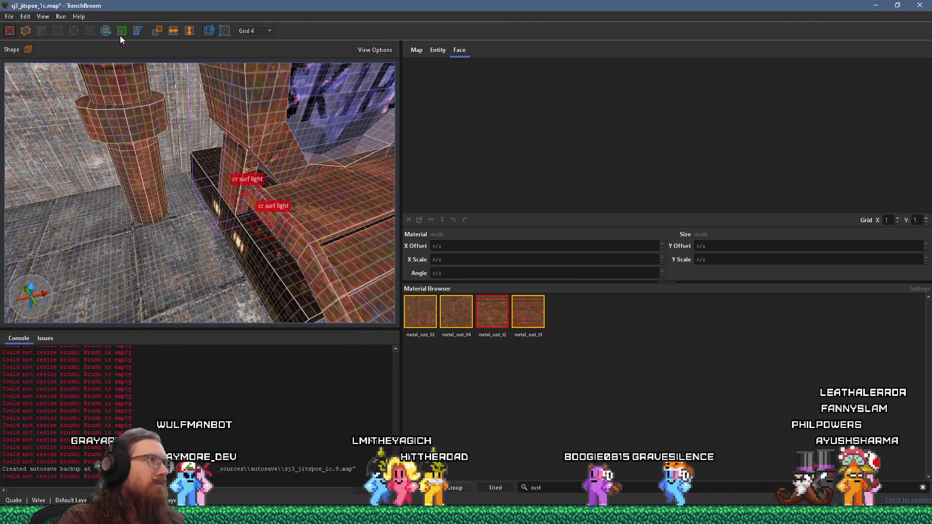
- Move the surf light brushes under the stairs and add them to the Portal_end group
mouse_move(269, 220)
left_mouse_down()
mouse_move(217, 246)
mouse_move(228, 244)
left_mouse_up()
right_click(258, 225)
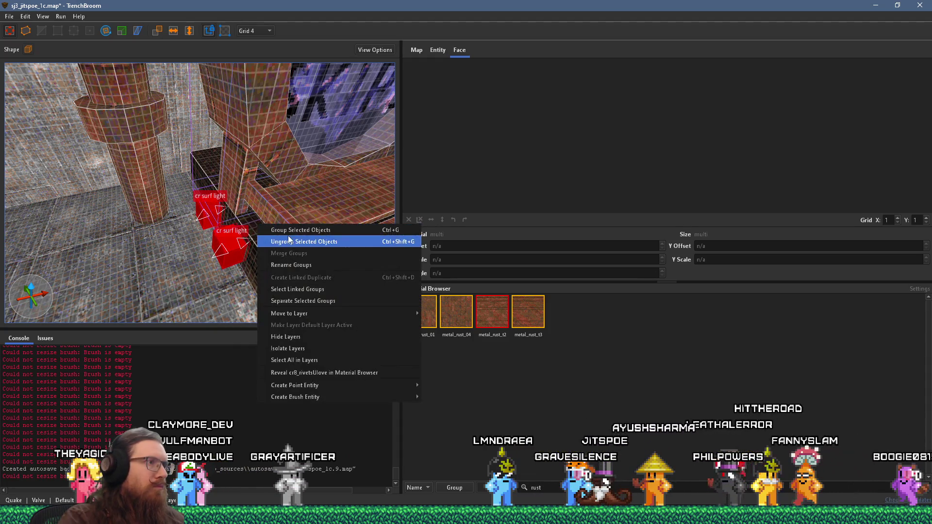
right_click(237, 138)
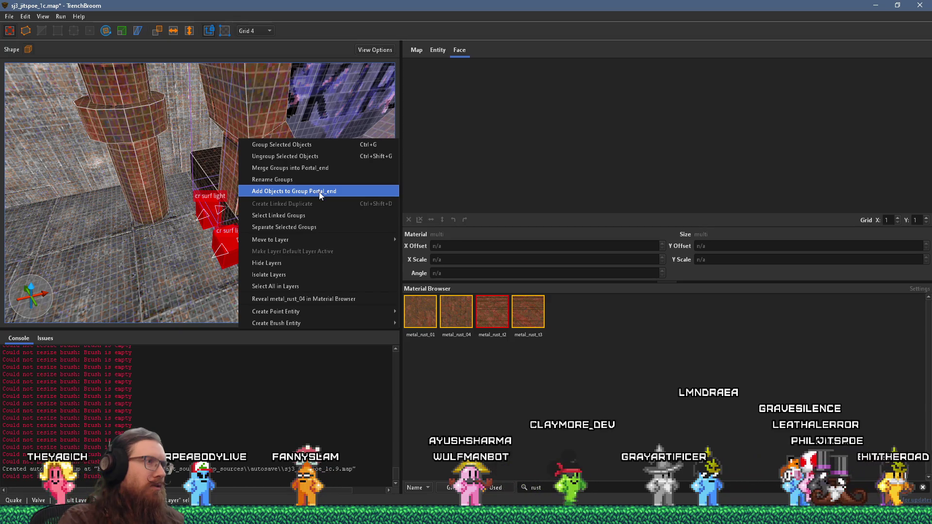
left_click(318, 191)
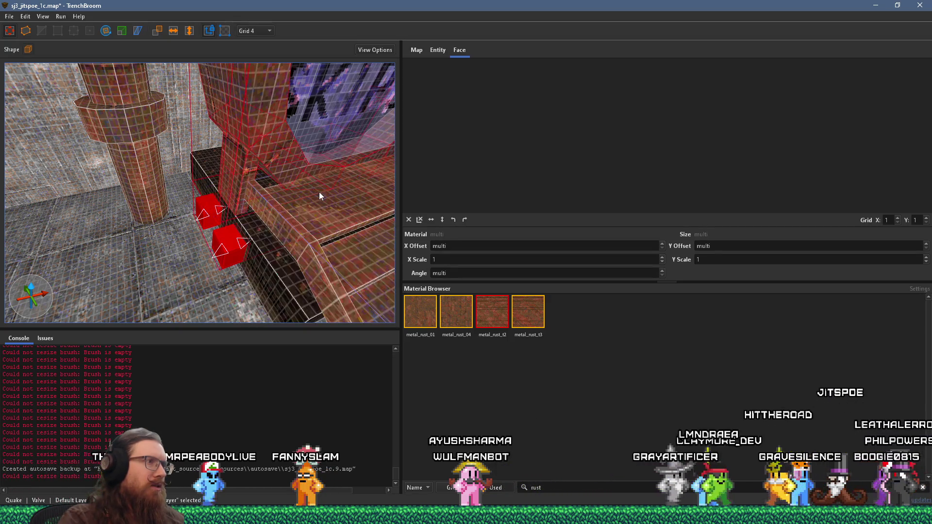
- Select the two yellow surf lights by the pillar and add them to Portal_end as well
mouse_move(270, 153)
left_mouse_down()
mouse_move(260, 218)
mouse_move(224, 212)
left_mouse_up()
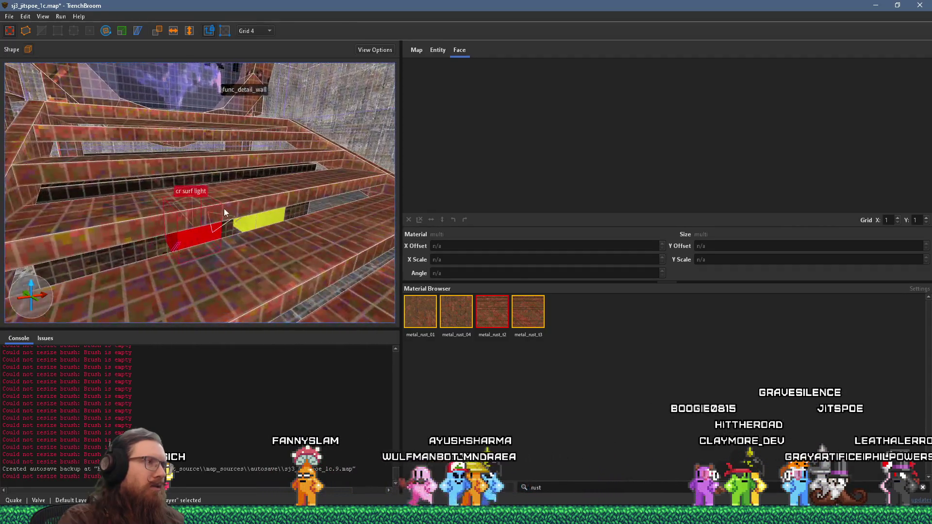
left_click(252, 222, "ctrl")
mouse_move(293, 200)
left_mouse_down()
mouse_move(187, 247)
mouse_move(112, 232)
mouse_move(189, 240)
left_mouse_up()
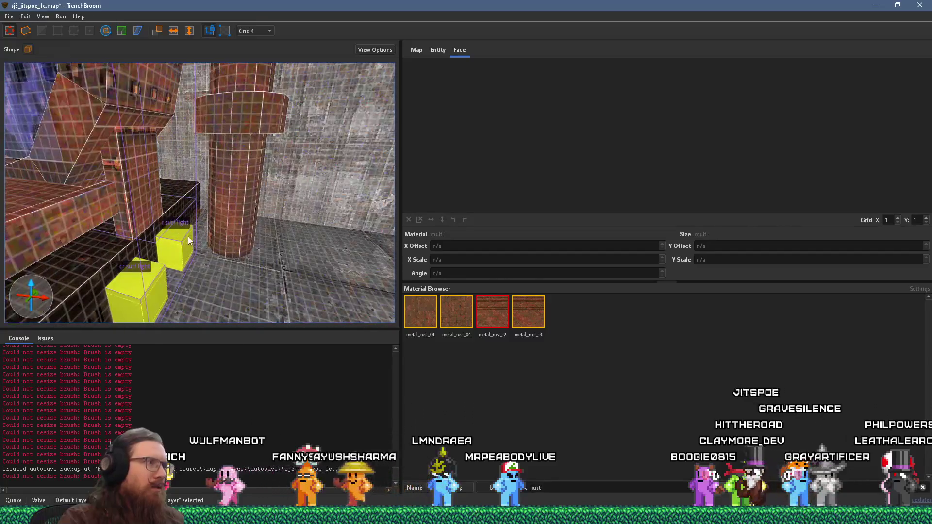
left_click(188, 240, "ctrl")
left_click(159, 287, "ctrl")
right_click(129, 141)
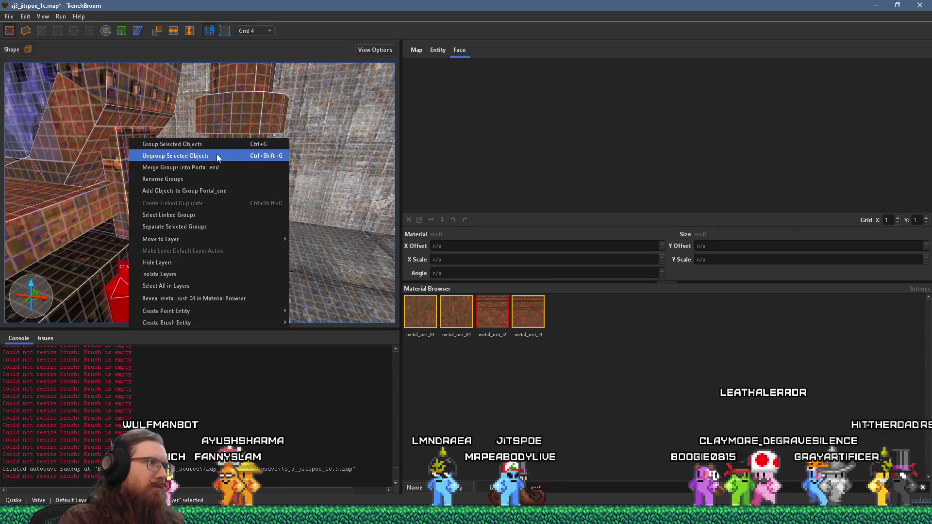
left_click(225, 190)
left_click(243, 213)
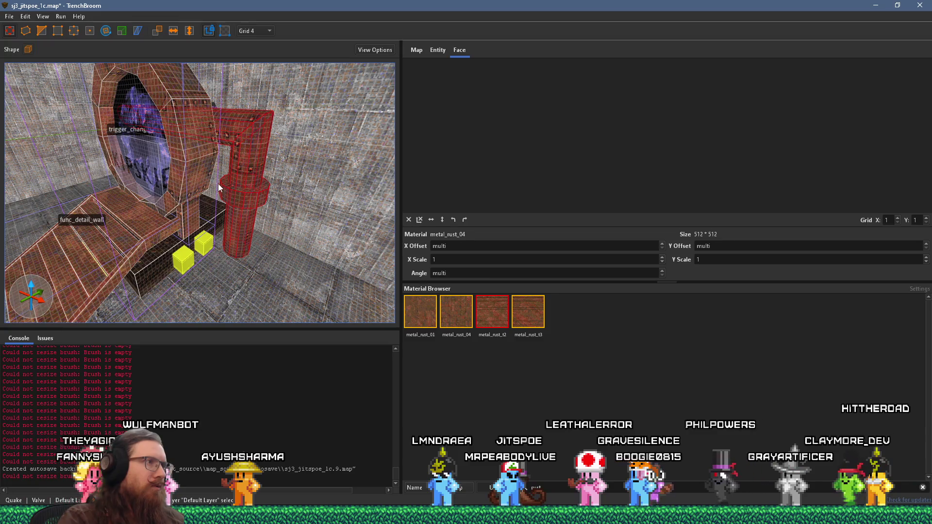
- Convert the rust-metal pipe into a func_detail_wall with _phong set to 1
left_click_drag(219, 185, 303, 246)
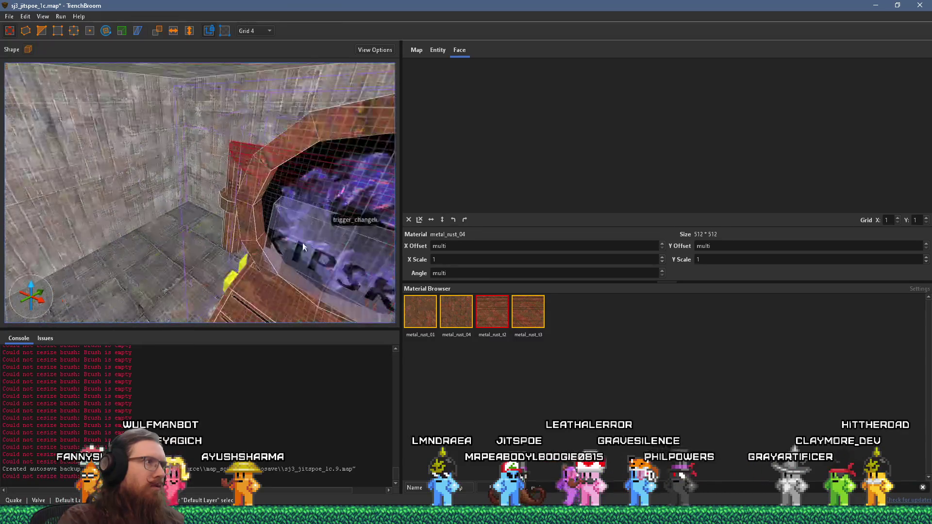
right_click(226, 202)
mouse_move(286, 378)
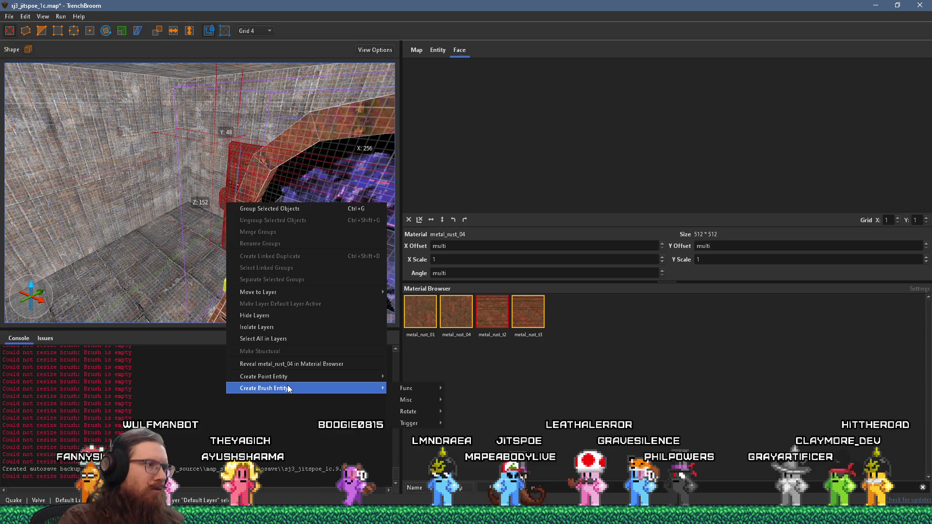
mouse_move(422, 390)
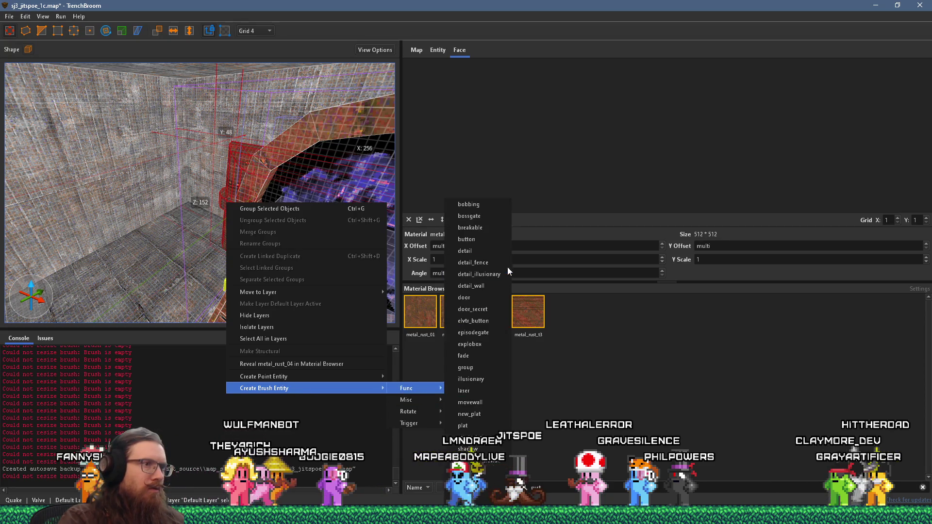
left_click(473, 286)
left_click(437, 49)
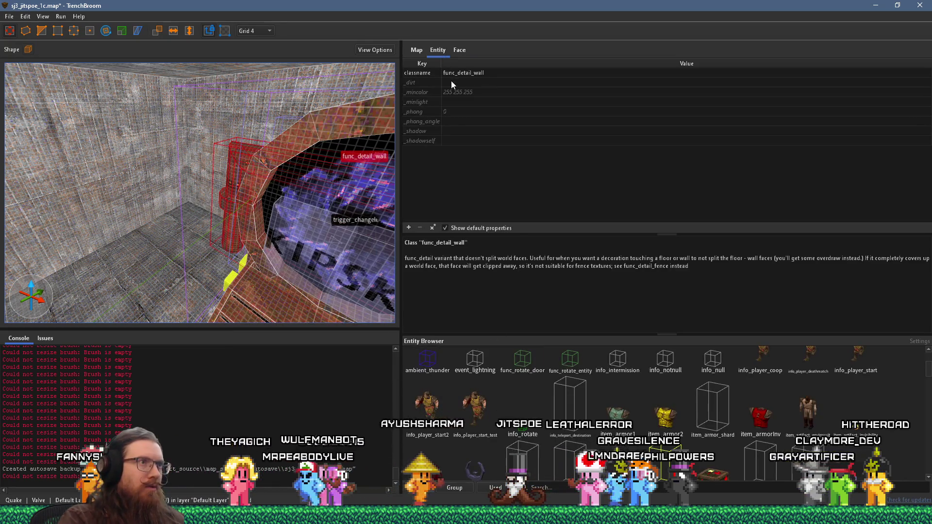
left_click(456, 112)
type("1")
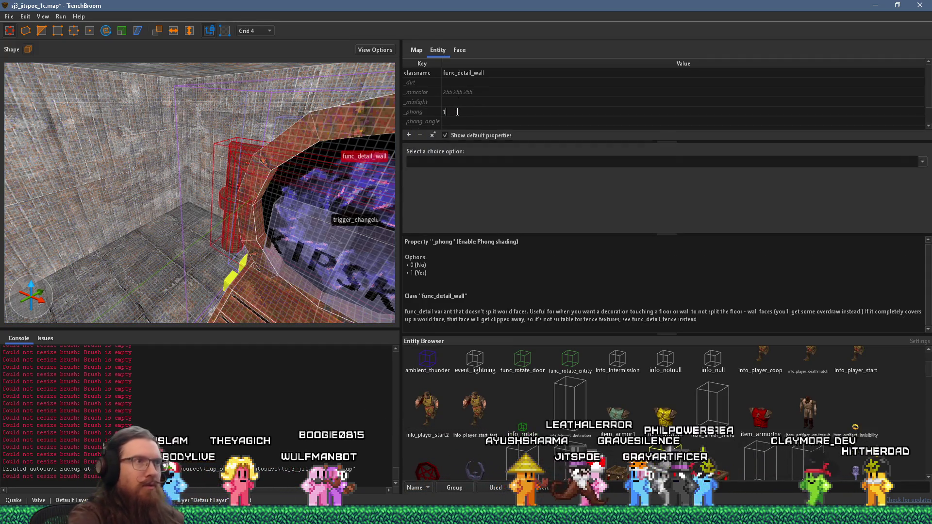
key("Return")
- Add the pipe func_detail_wall to the Portal_end group
left_click(333, 124, "shift")
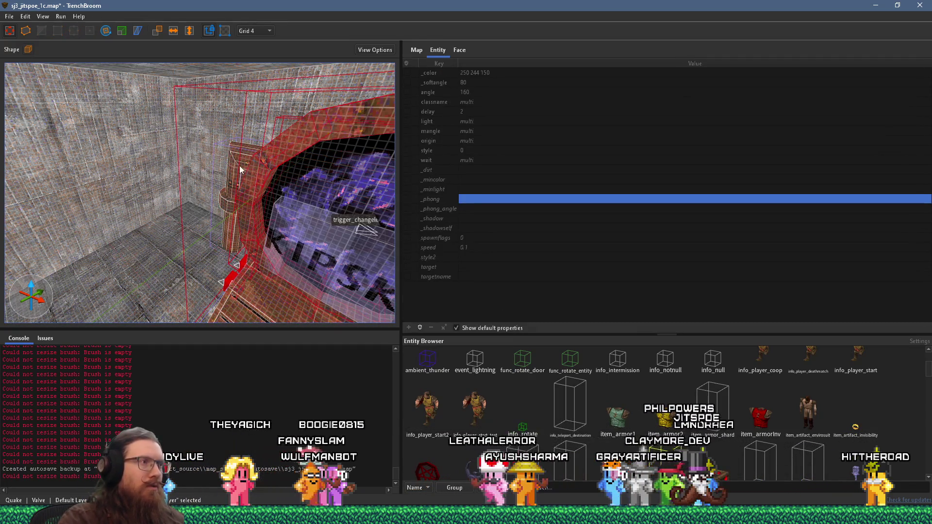
left_click(240, 167)
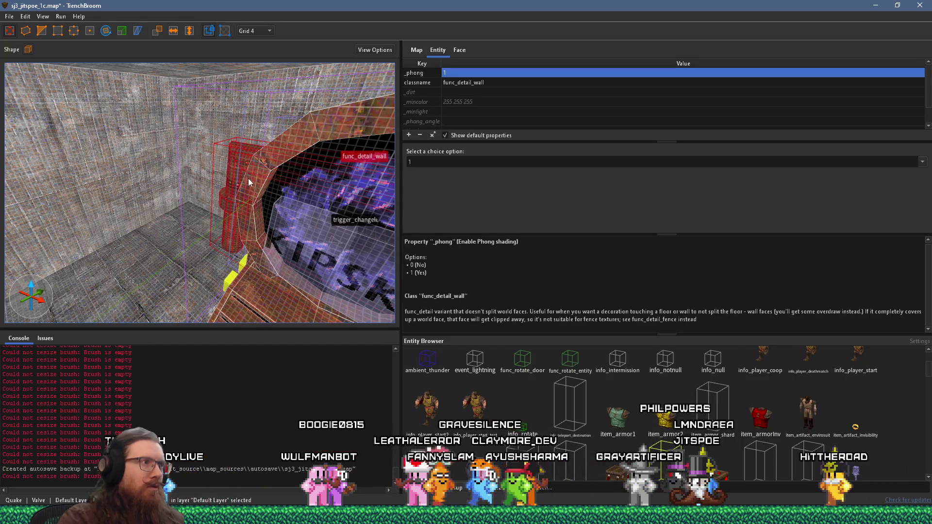
right_click(248, 178)
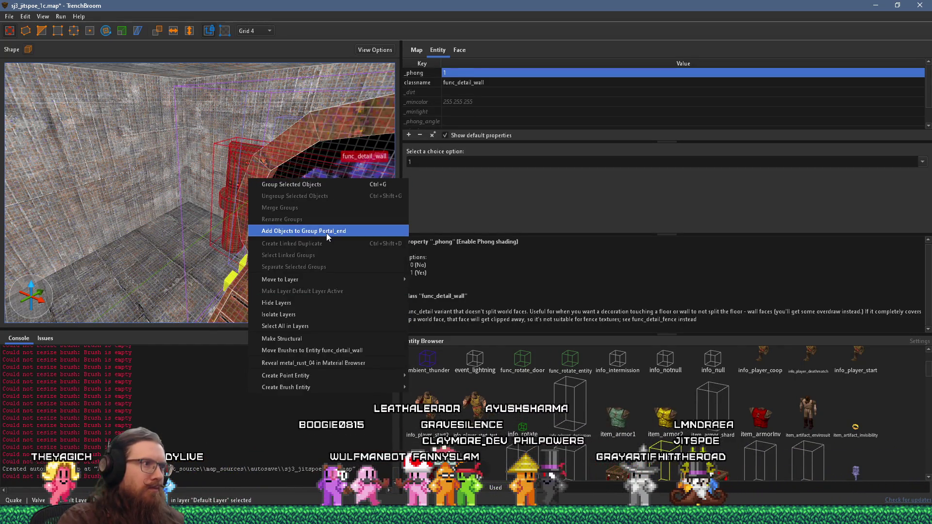
left_click(326, 233)
left_click(240, 221)
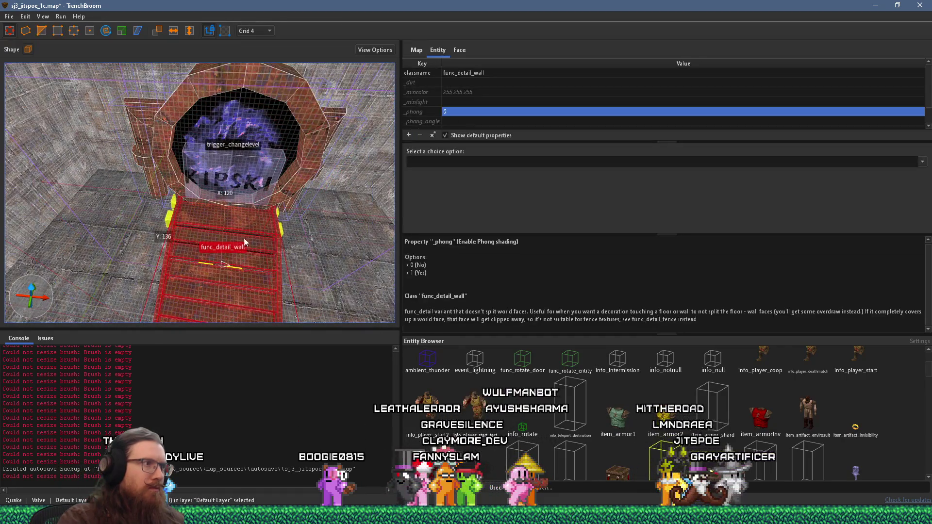
- Check the objects around the portal, then select and delete the yellow cage light
right_click(280, 194)
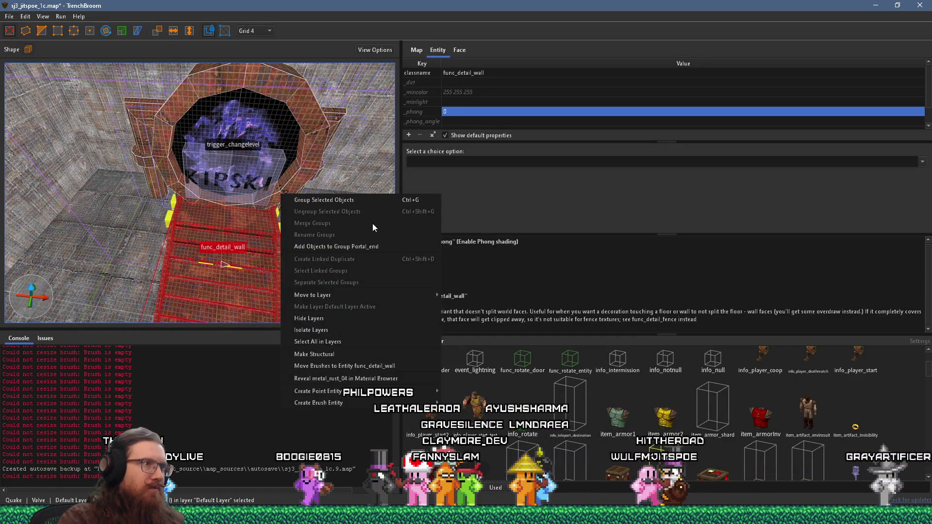
left_click(322, 223)
right_click(152, 200)
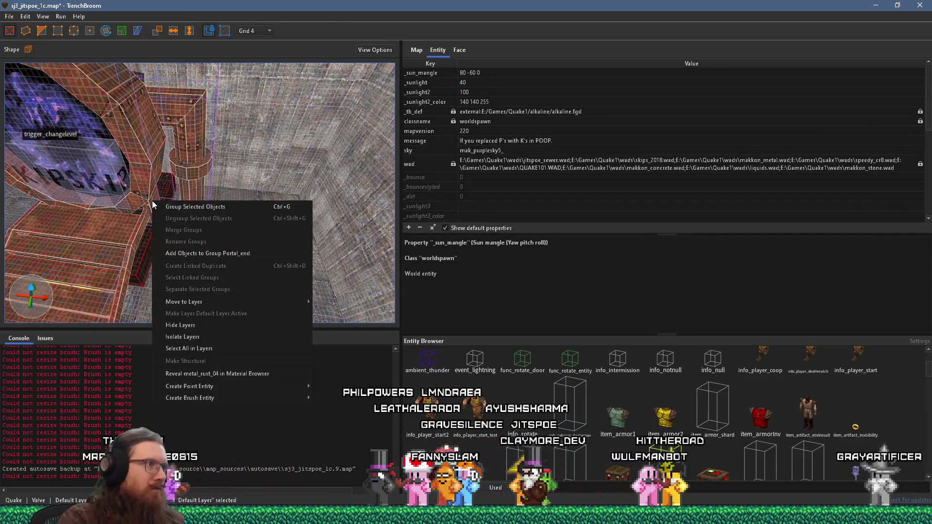
left_click(190, 348)
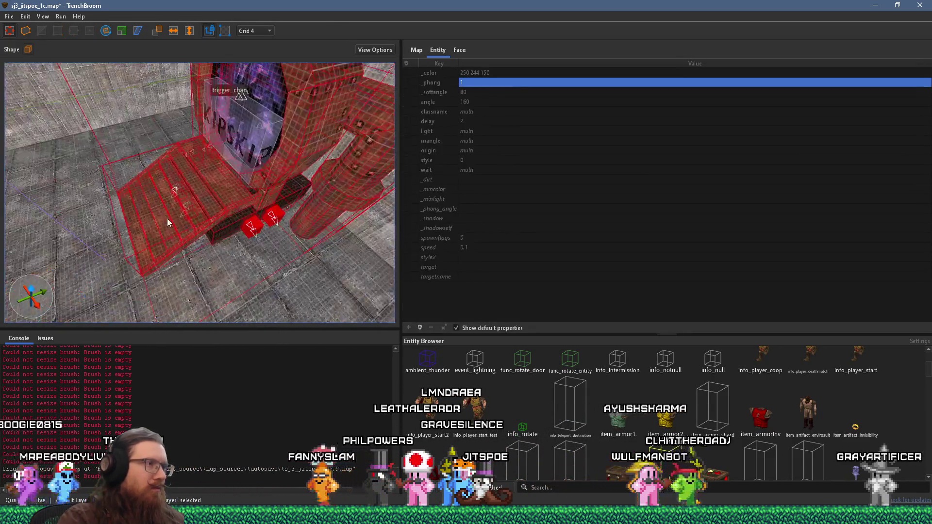
mouse_move(129, 238)
left_mouse_down()
mouse_move(143, 267)
mouse_move(132, 293)
mouse_move(194, 160)
left_mouse_up()
left_click(213, 151)
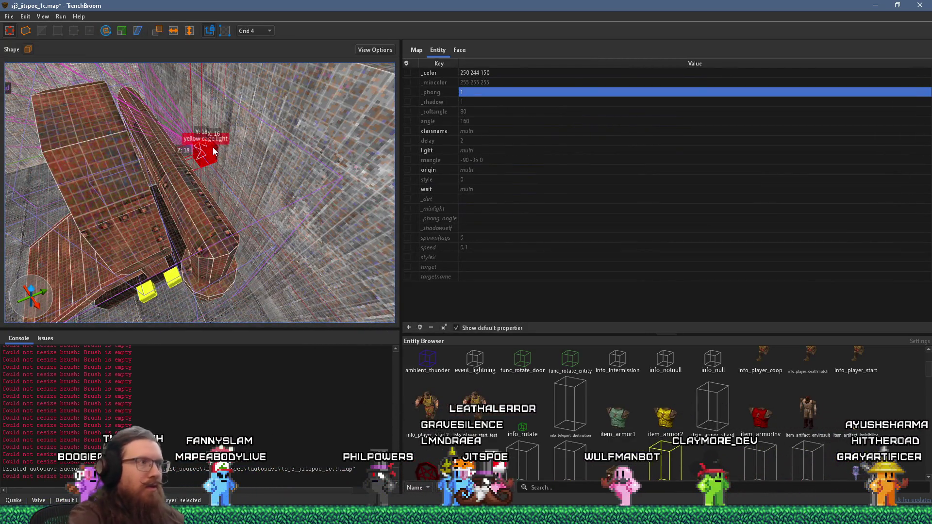
key("Delete")
- Return the view to the portal and select the trigger_changelevel brush
mouse_move(74, 237)
left_mouse_down()
mouse_move(225, 219)
mouse_move(289, 193)
mouse_move(211, 207)
mouse_move(131, 205)
mouse_move(196, 199)
mouse_move(313, 144)
mouse_move(153, 171)
mouse_move(233, 170)
left_mouse_up()
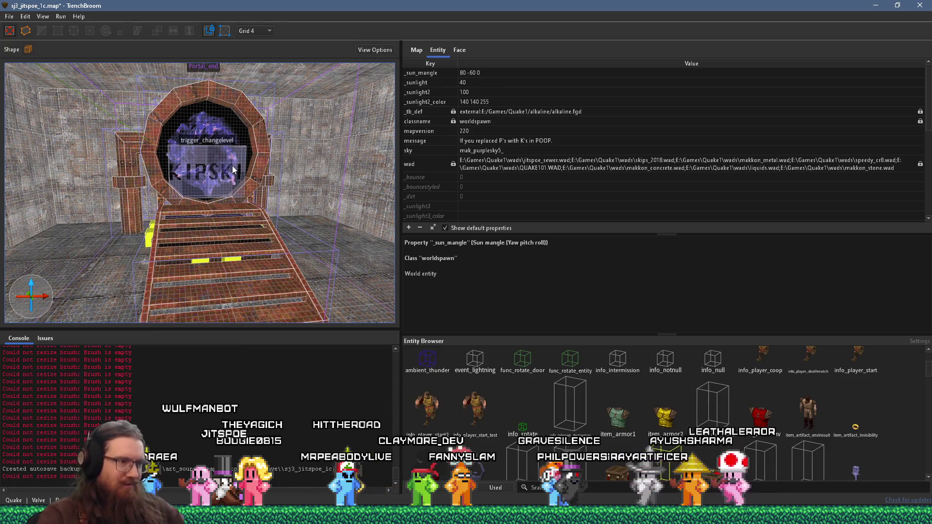
scroll(269, 170, "down", 10)
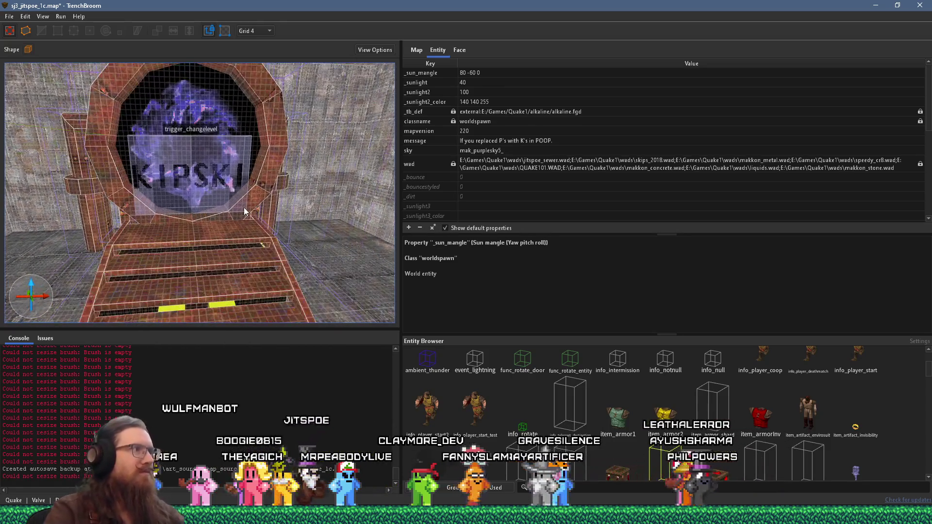
scroll(237, 194, "down", 5)
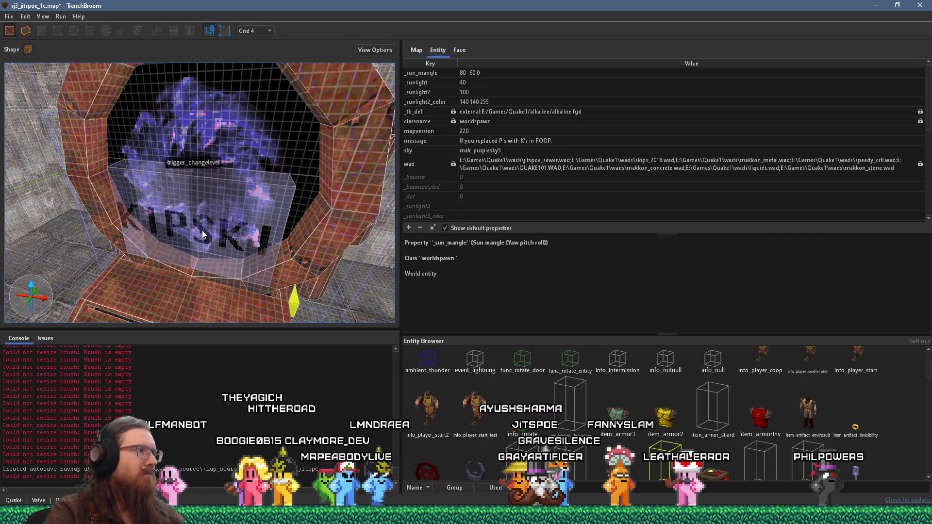
left_click(202, 235)
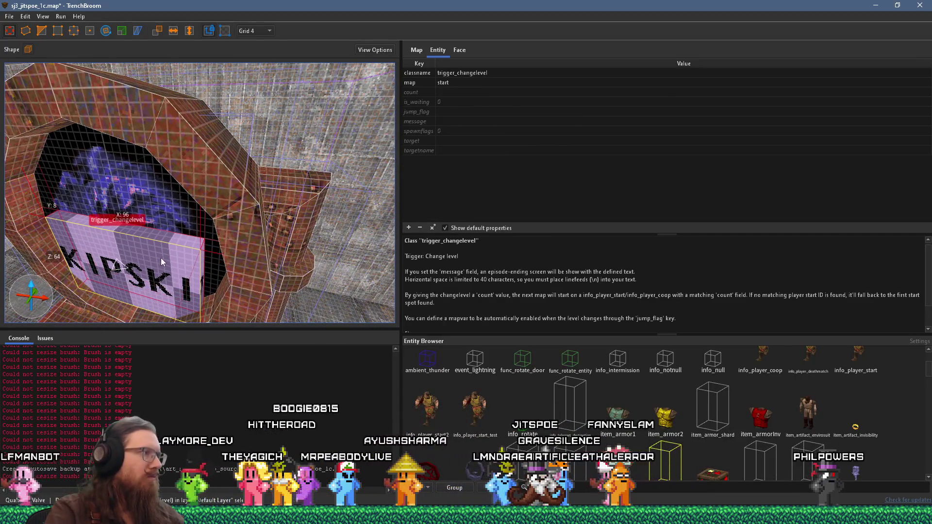